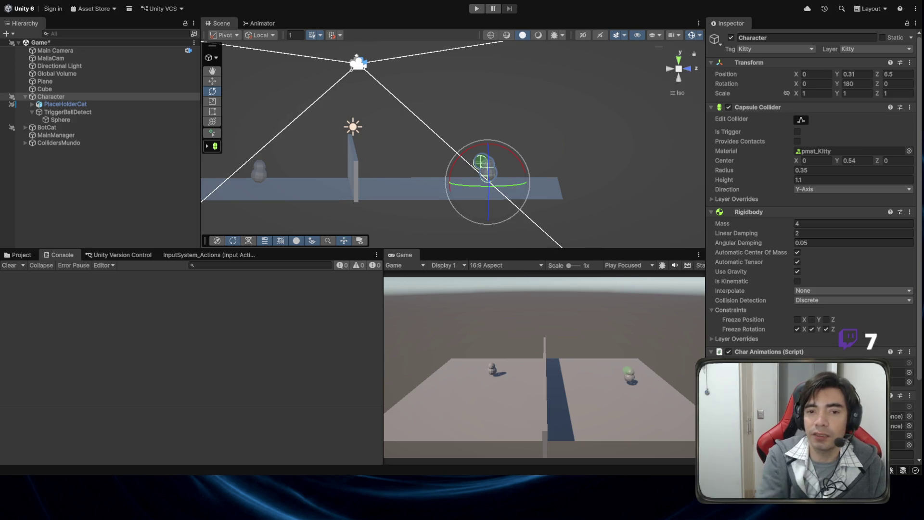
Step: Run and stop a play test, then select TriggerBallDetect to view its trigger settings
click(477, 8)
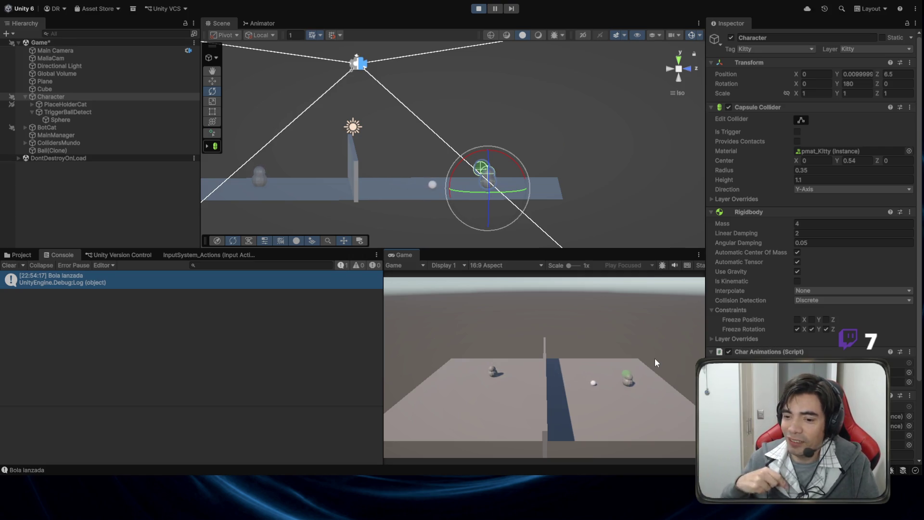
click(478, 8)
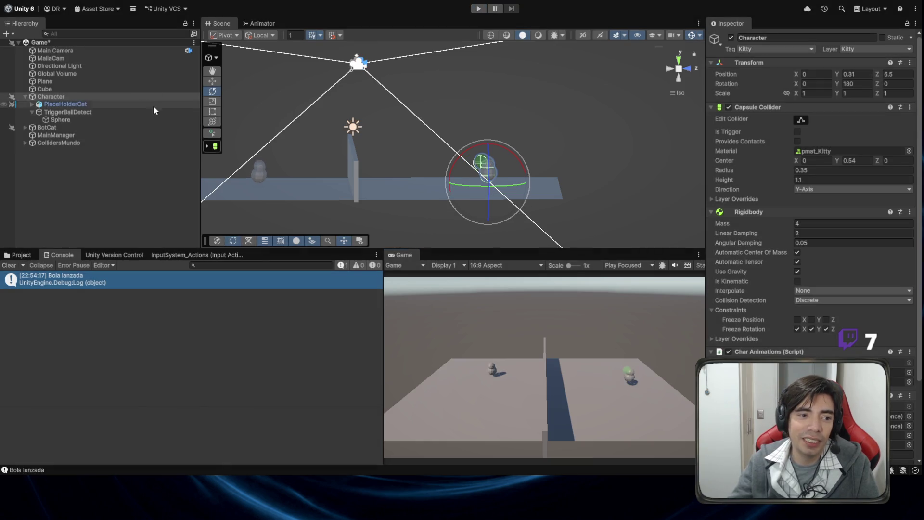
click(162, 112)
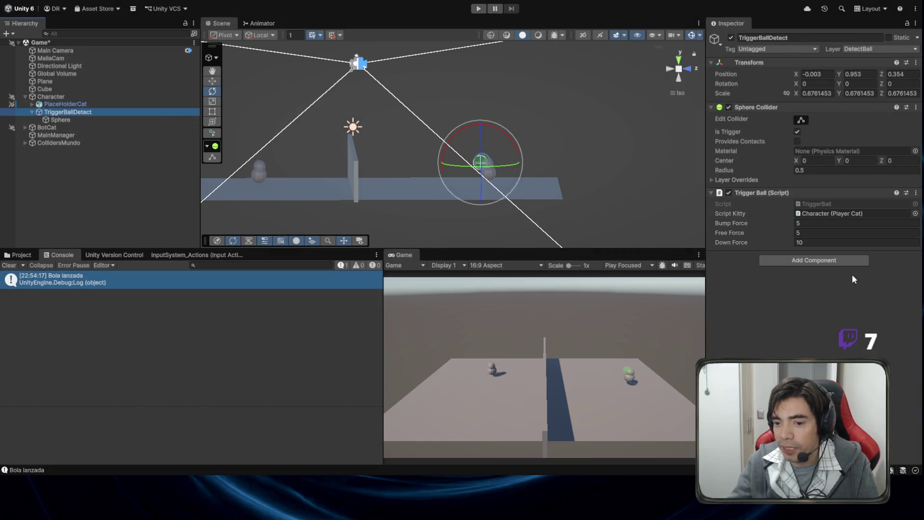
Step: Set the Trigger Ball script's Free Force to 10 and Down Force to 15
click(810, 234)
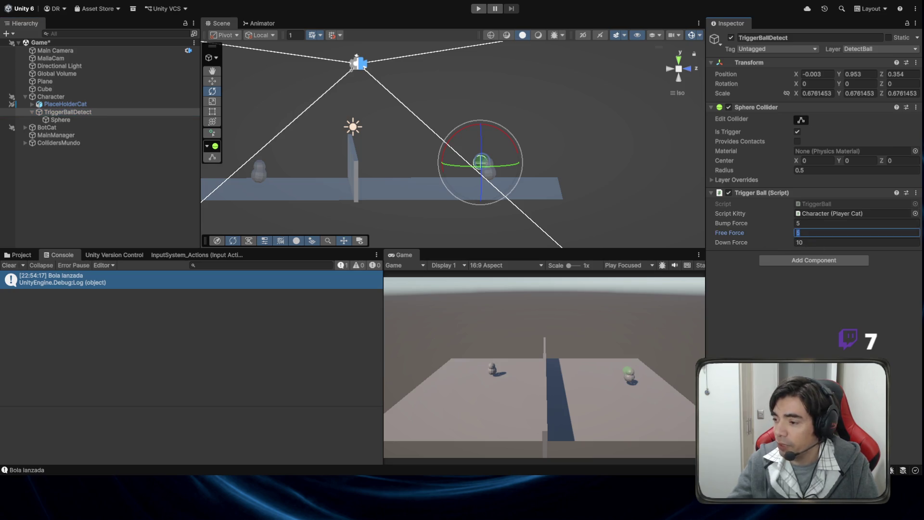
text(10)
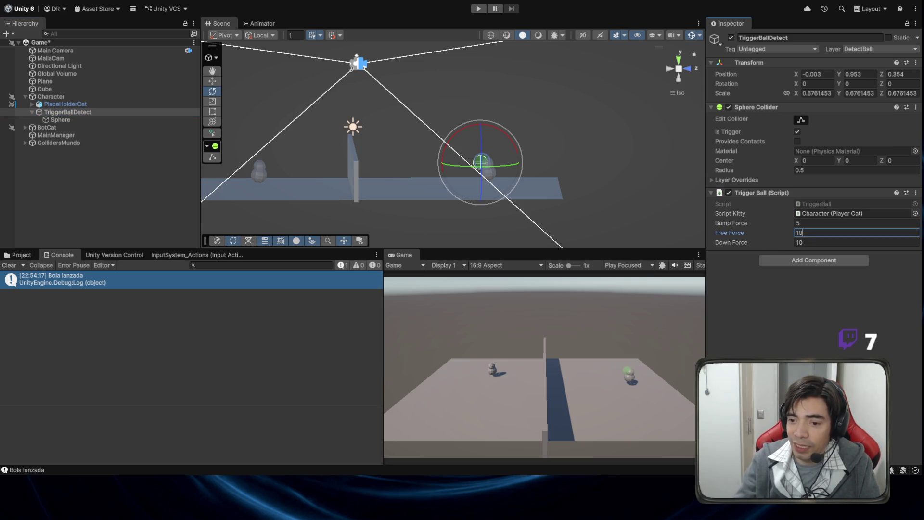
click(824, 242)
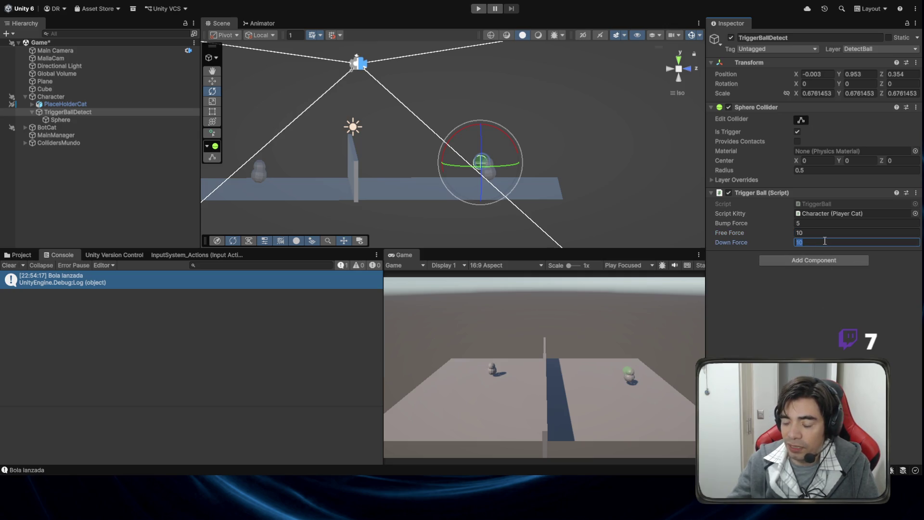
text(15)
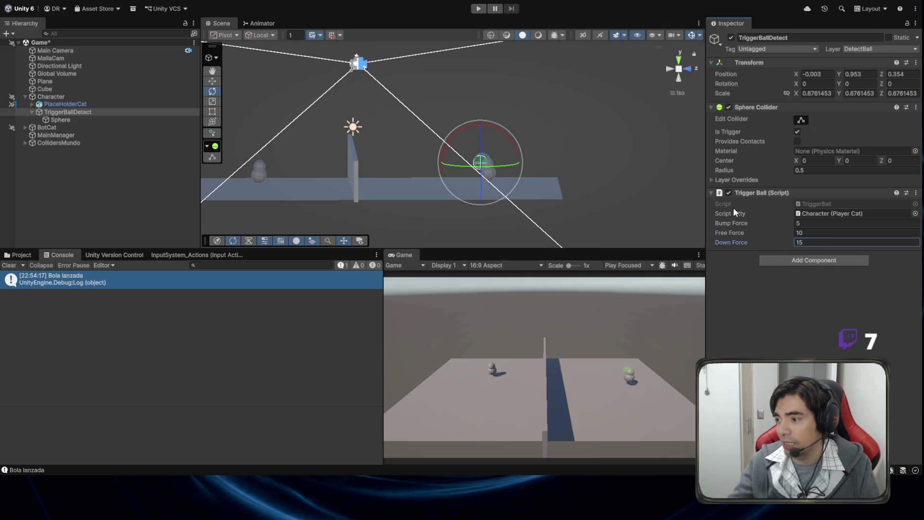
Step: Play-test the scene with the new force values, restart it once, then stop
click(478, 9)
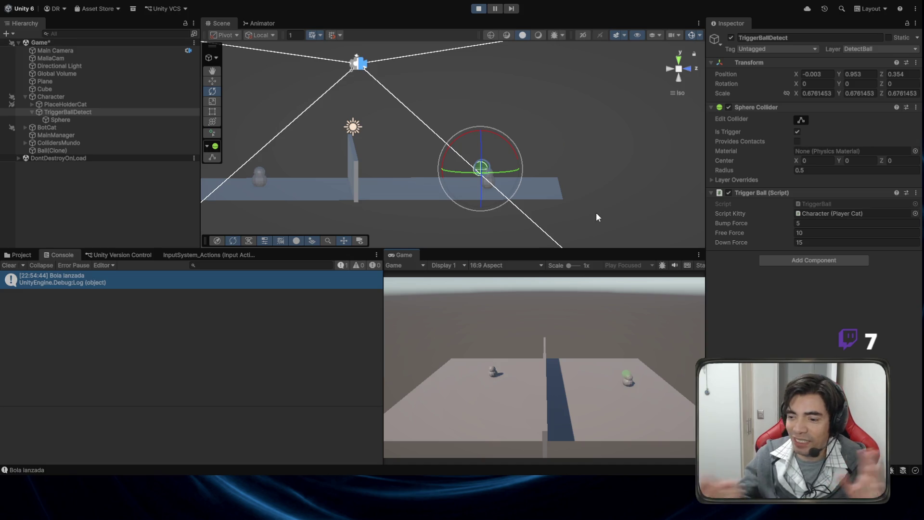
click(476, 11)
click(476, 11)
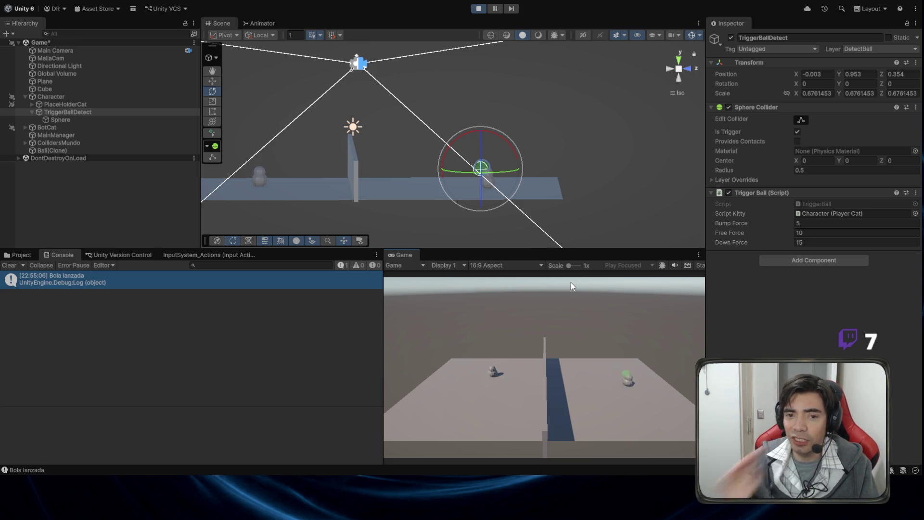
click(478, 8)
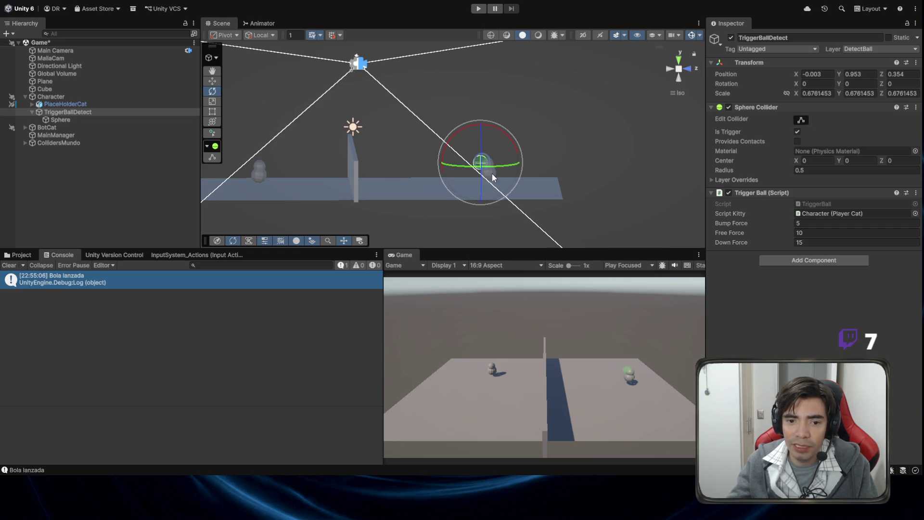
Step: Move the Character along Z toward the net, to Z 2.37
click(62, 96)
key(w)
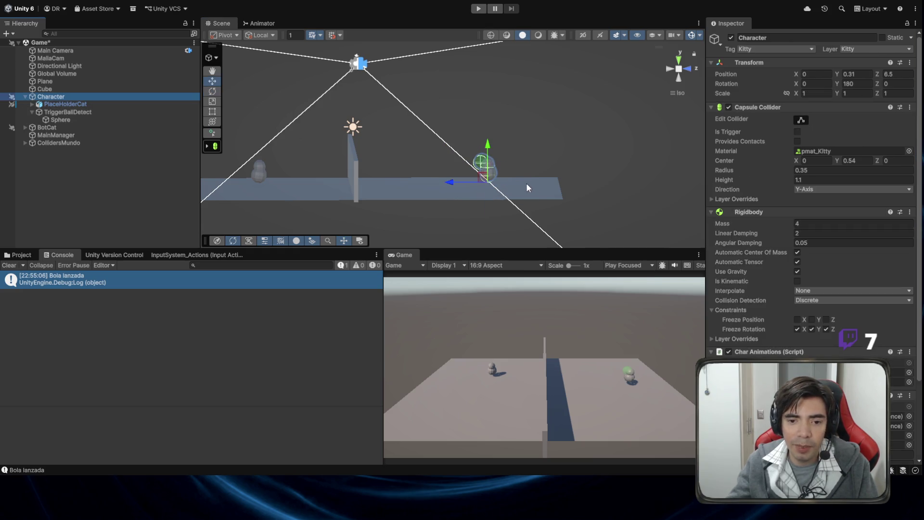
mouse_move(459, 184)
mouse_down()
mouse_move(367, 186)
mouse_move(381, 191)
mouse_up()
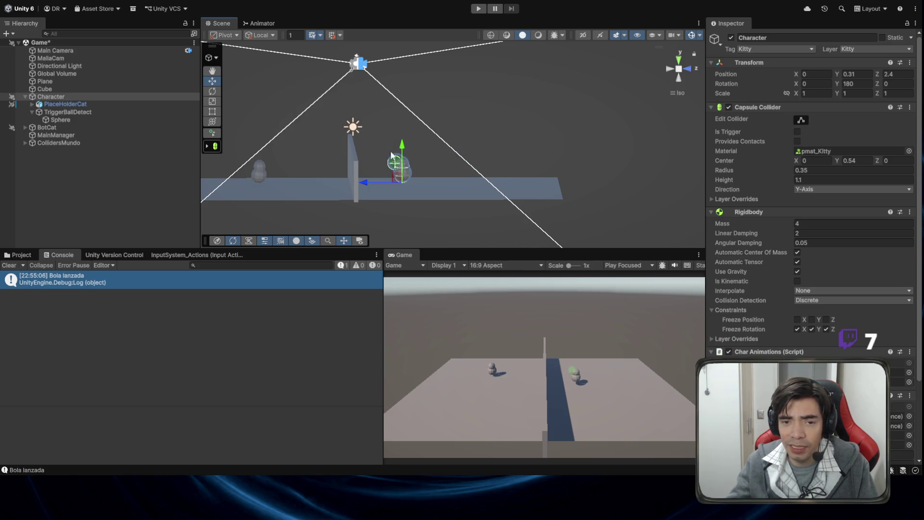
Step: Play-test the scene, launch a ball with E, then stop and go to TriggerBall.cs
click(478, 8)
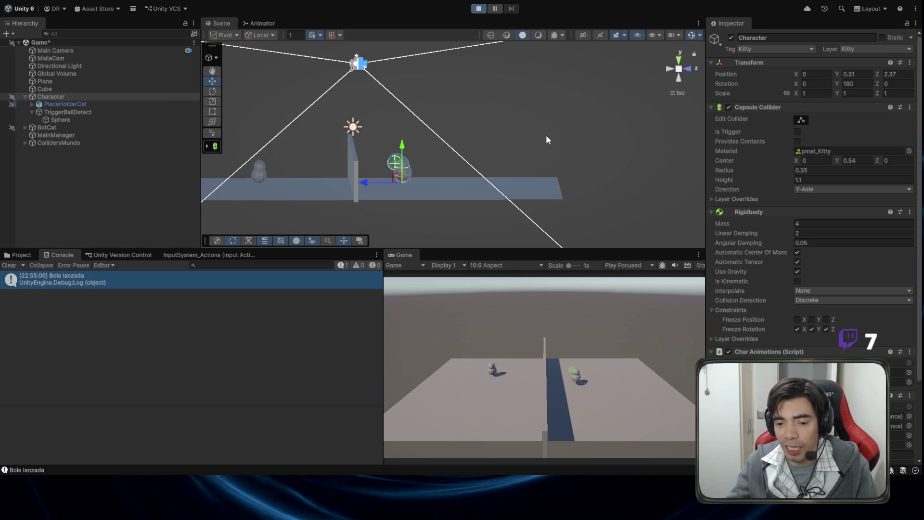
key(e)
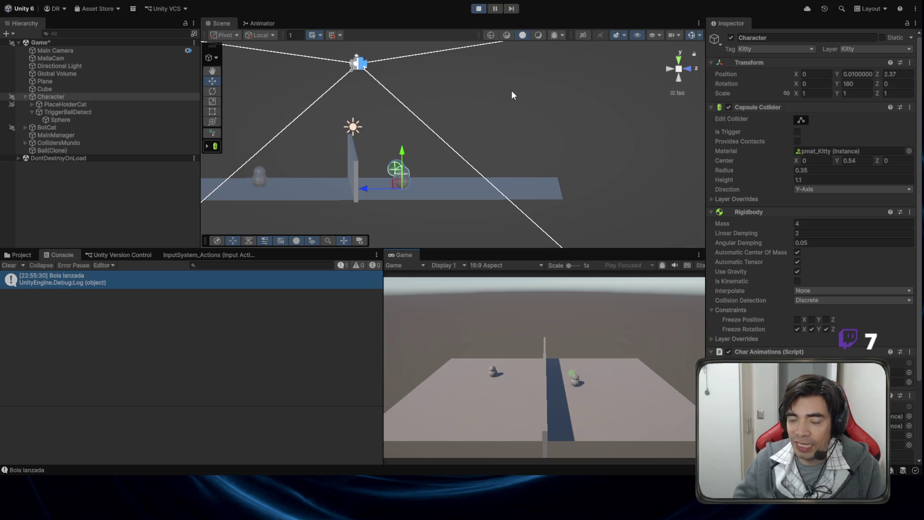
click(475, 9)
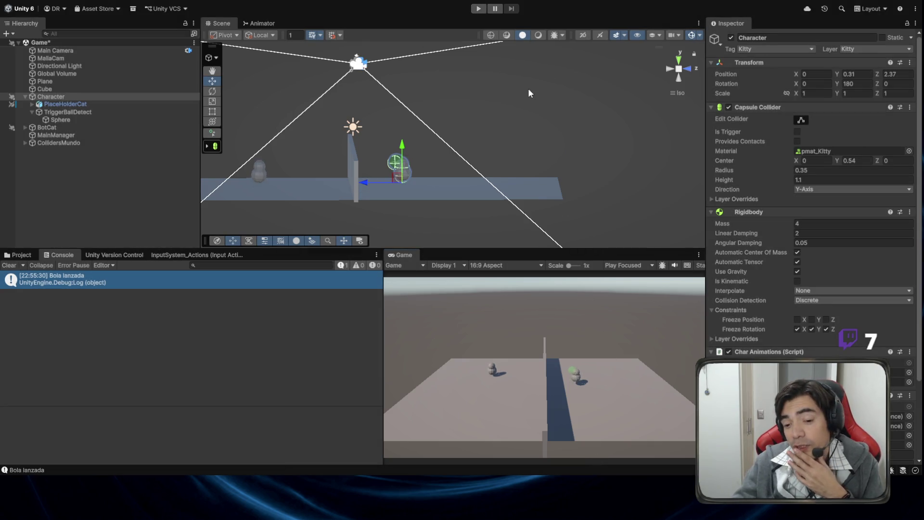
key(alt+Tab)
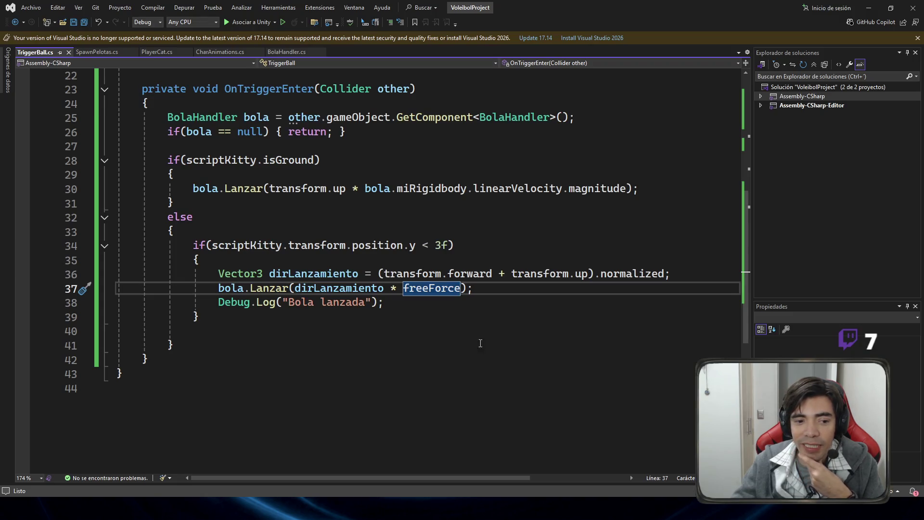
Step: Add an empty else block after the height check on line 40 and save
click(212, 326)
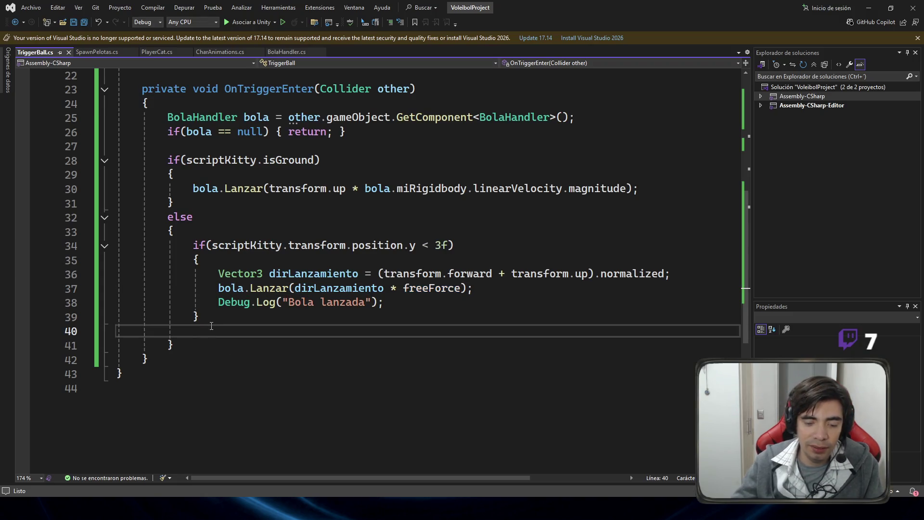
text(else)
key(Tab)
key(Tab)
key(ctrl+s)
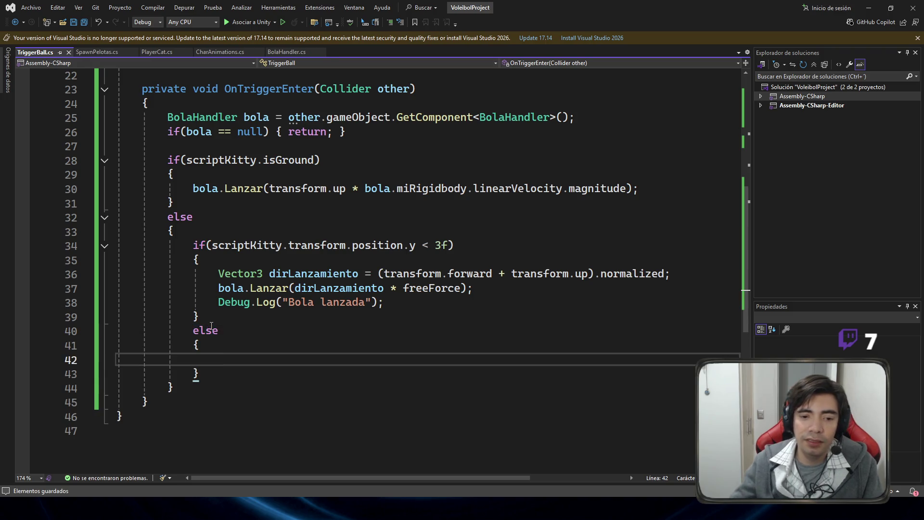
Step: Change the if block's log message from 'Bola lanzada' to 'Tiro Simple'
mouse_move(182, 245)
mouse_down()
mouse_move(241, 247)
mouse_move(273, 319)
mouse_up()
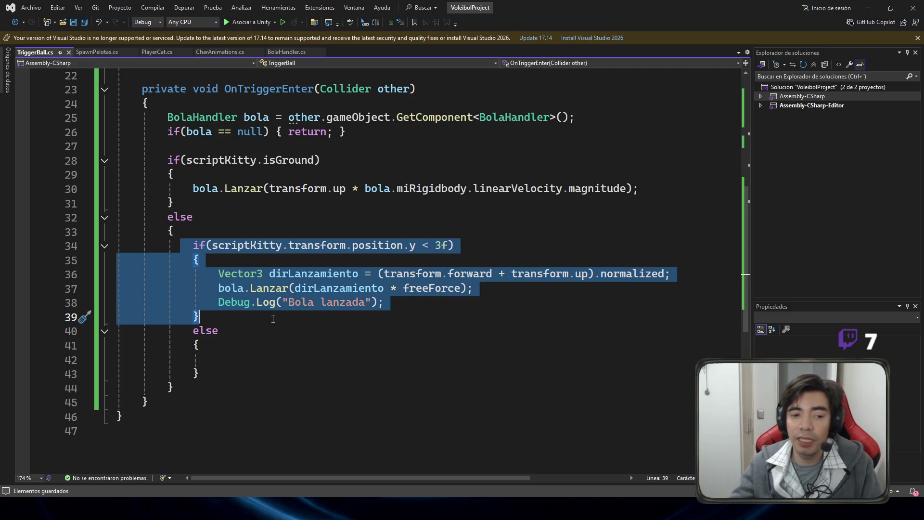
click(273, 319)
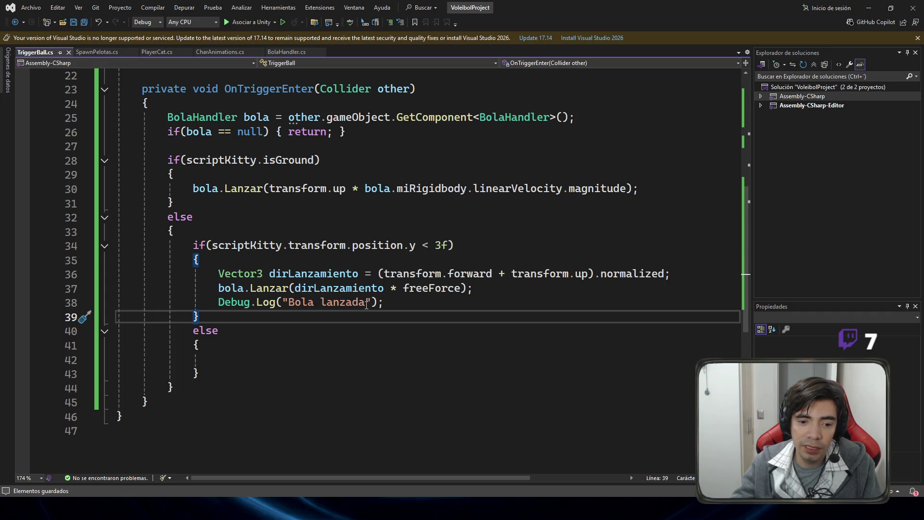
drag(366, 302, 289, 302)
text(Tiro Simple)
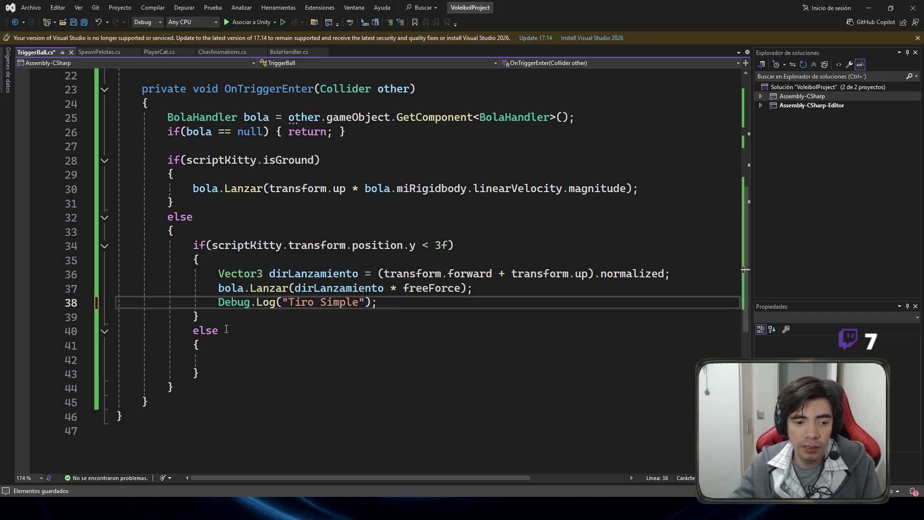
Step: Copy the launch lines into the else block and relabel its log 'Tiro Remate'
key(End)
key(shift+Up)
key(shift+Up)
key(shift+Home)
key(shift+Home)
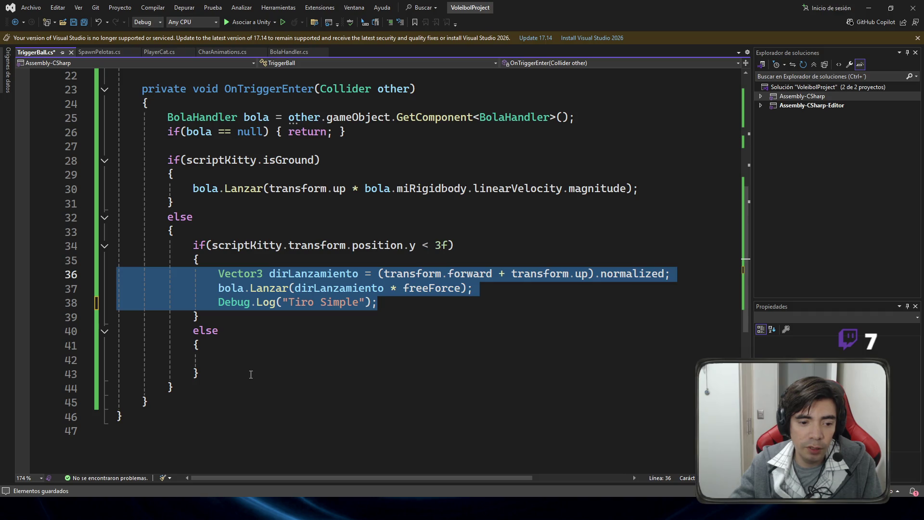
key(ctrl+c)
click(251, 359)
key(ctrl+v)
double_click(336, 387)
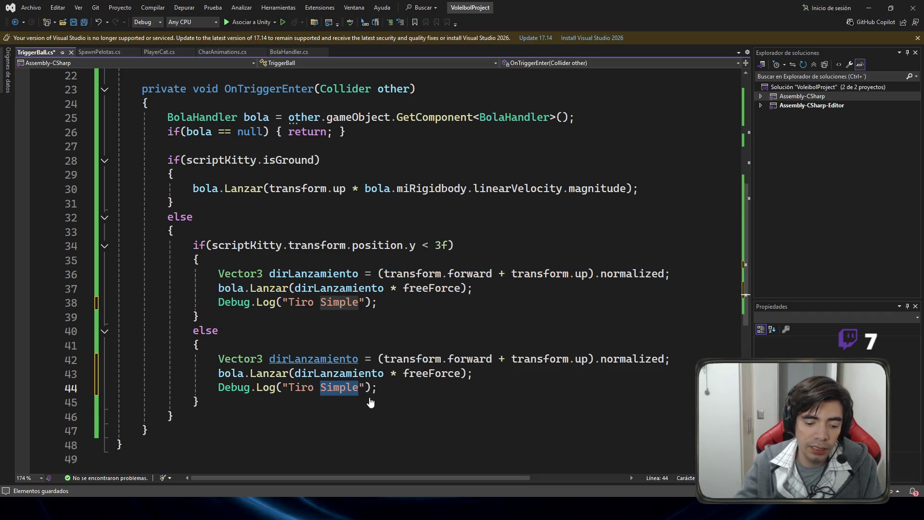
text(Remate)
Step: Make the Tiro Remate launch use transform.forward and delete the dirLanzamiento line
key(Up)
key(Up)
key(ctrl+Left)
key(ctrl+shift+Right)
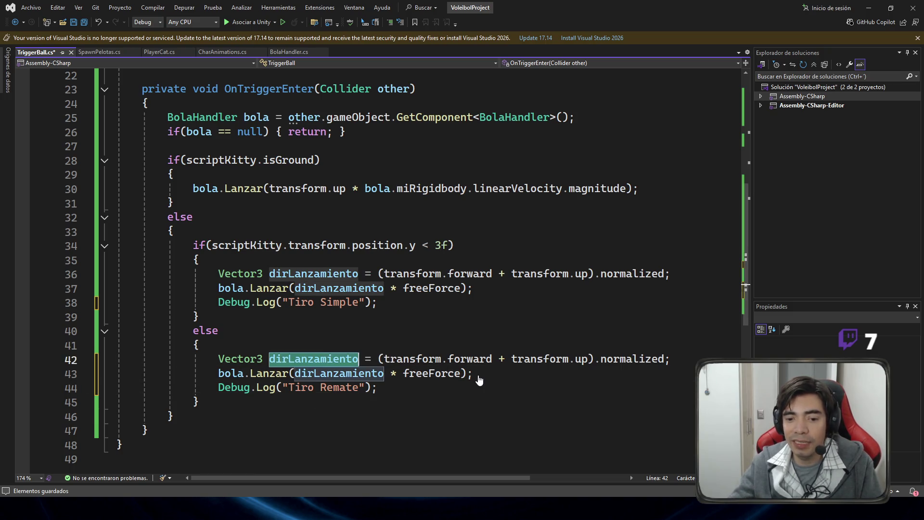
drag(588, 360, 499, 366)
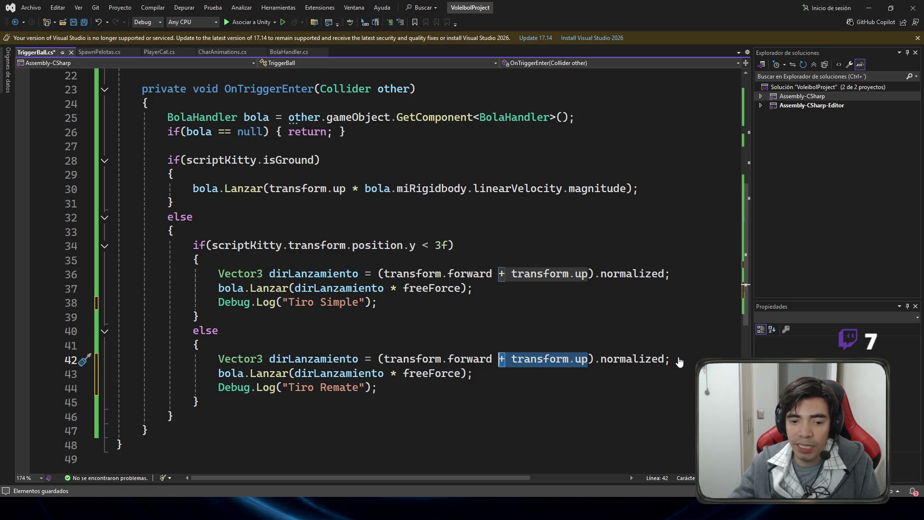
click(416, 364)
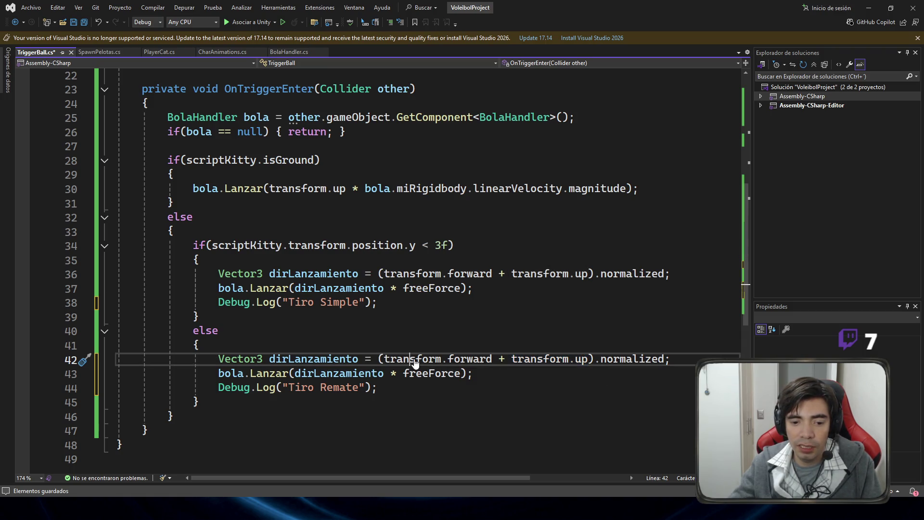
drag(492, 359, 403, 366)
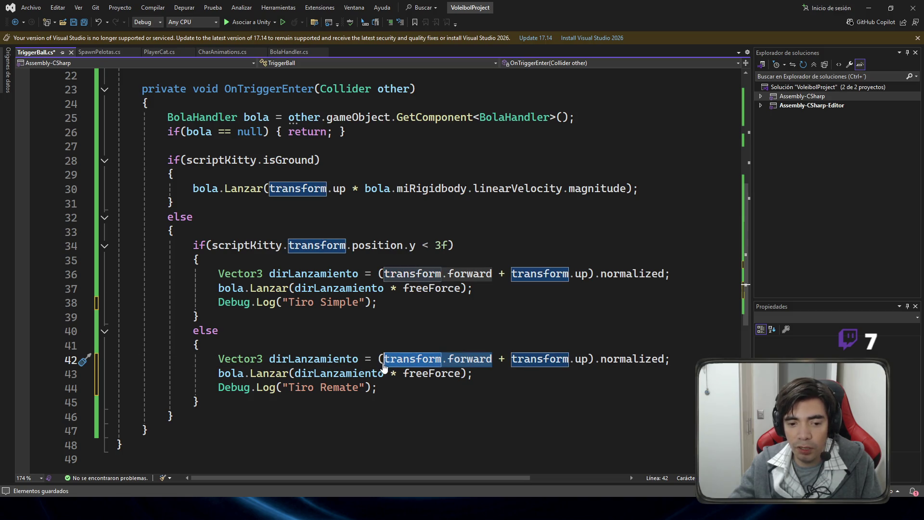
click(430, 375)
double_click(339, 373)
key(ctrl+v)
mouse_move(679, 359)
mouse_down()
mouse_move(71, 374)
mouse_move(127, 366)
mouse_up()
key(Delete)
key(BackSpace)
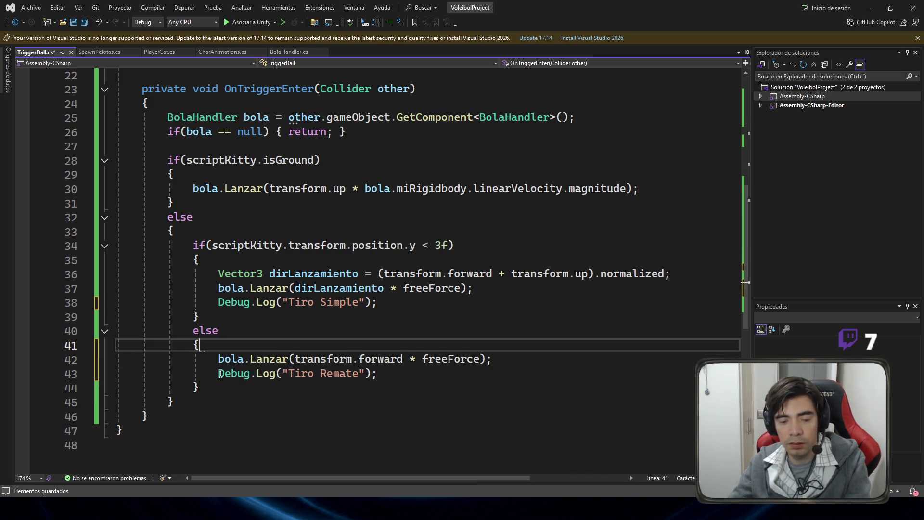
click(502, 353)
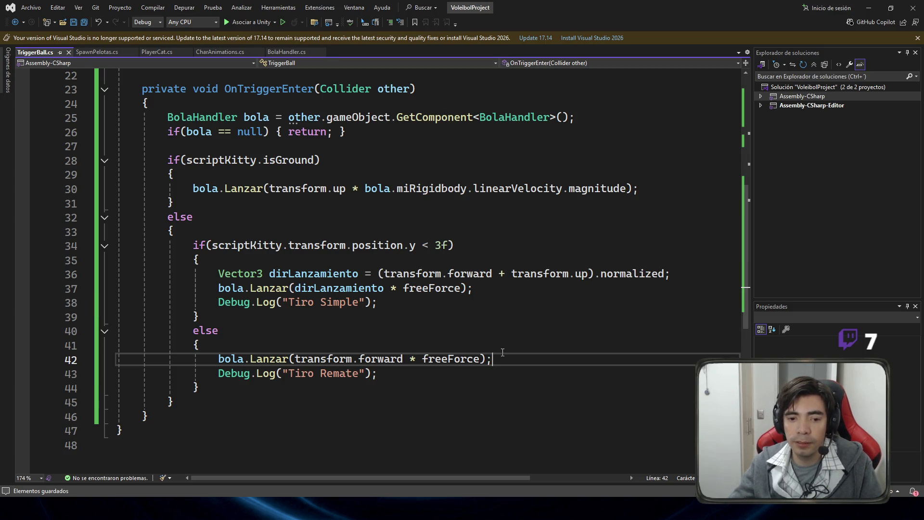
Step: Replace freeForce with downForce in the Tiro Remate bola.Lanzar call
scroll(315, 166, up, 6)
double_click(253, 146)
key(ctrl+c)
scroll(385, 240, down, 7)
double_click(457, 315)
key(ctrl+v)
click(520, 299)
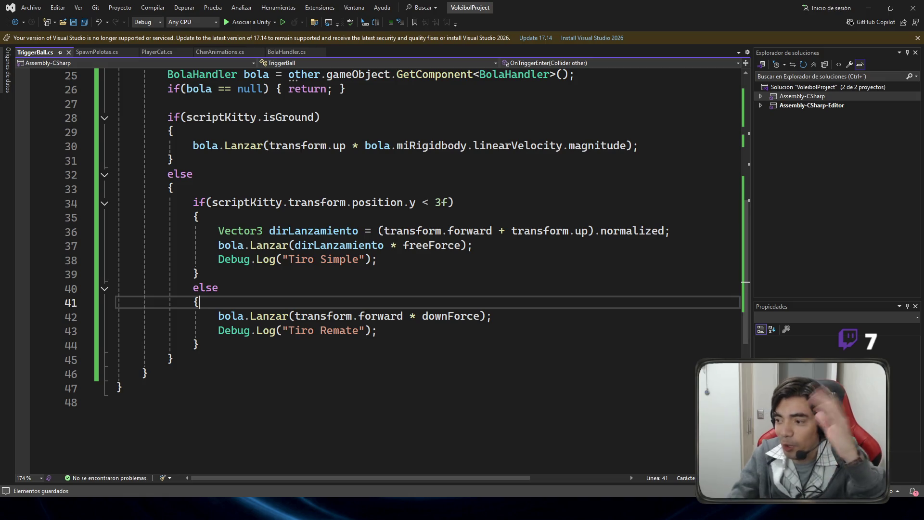
Step: Return from Visual Studio to the Unity editor showing the Character's components
key(alt+Tab)
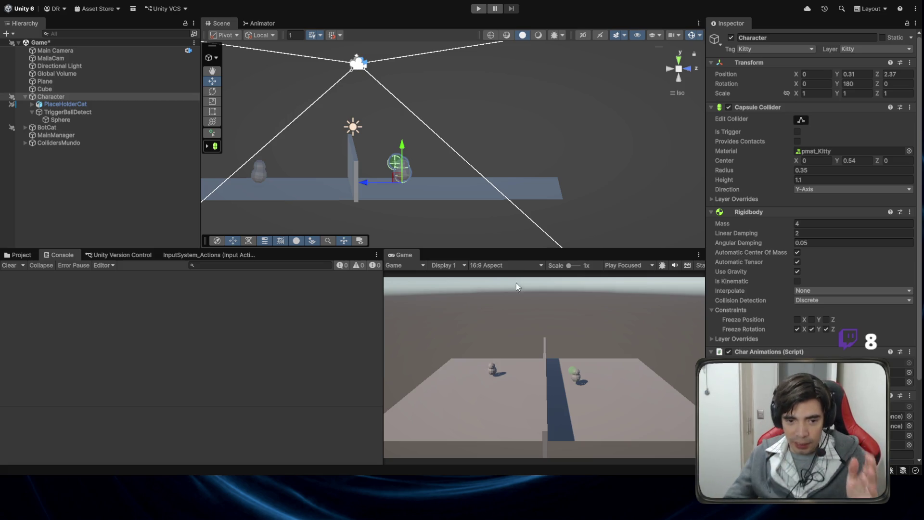
Step: Orbit the Scene view and raise the Character to Y 3.82, Z 1.83
mouse_move(441, 196)
mouse_down()
mouse_move(450, 188)
mouse_move(472, 194)
mouse_move(430, 214)
mouse_up()
mouse_move(493, 186)
mouse_down()
mouse_move(535, 189)
mouse_move(463, 208)
mouse_up()
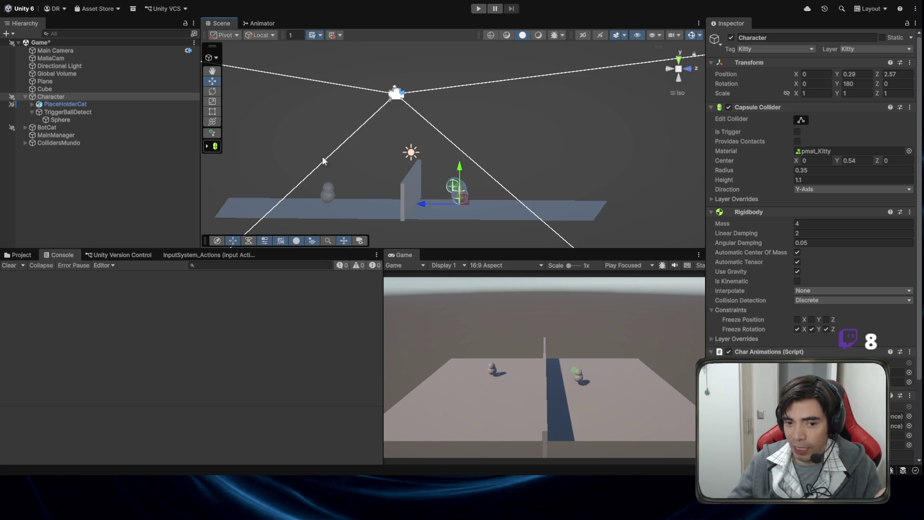
mouse_move(462, 206)
mouse_down()
mouse_move(449, 129)
mouse_move(447, 140)
mouse_up()
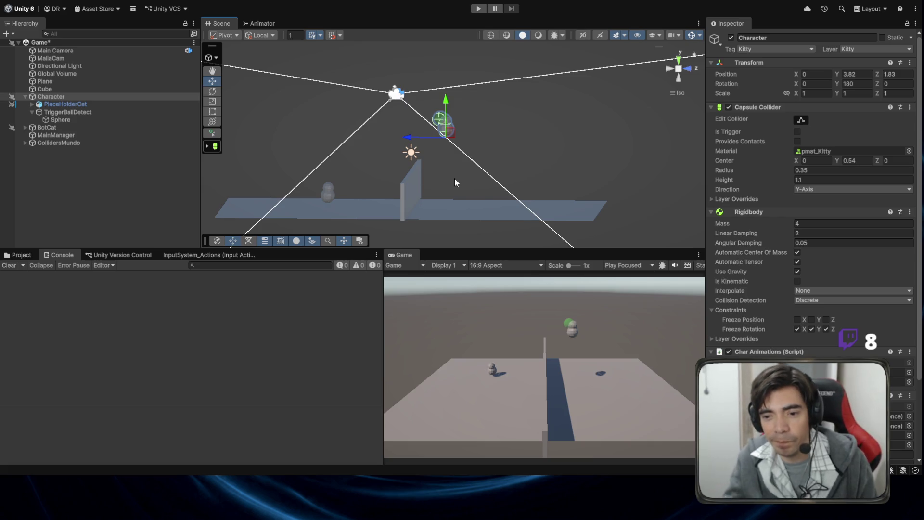
scroll(750, 192, down, 3)
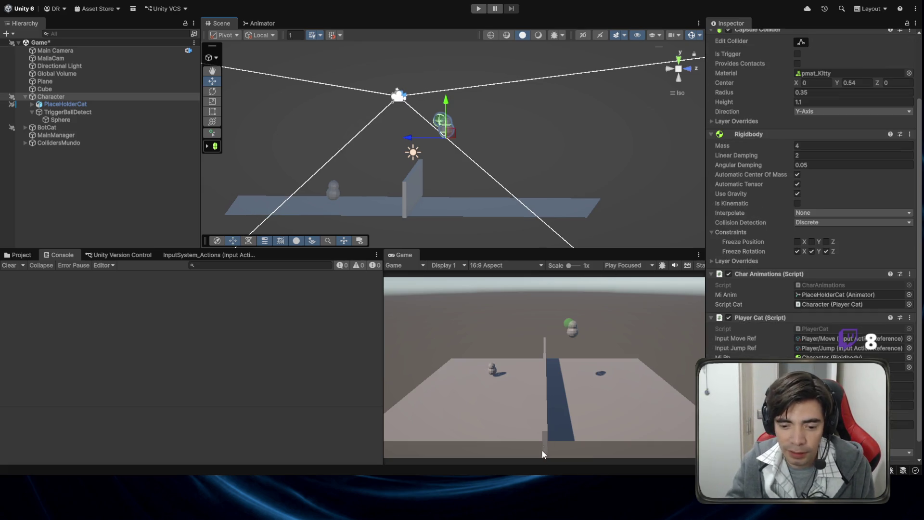
Step: Run a quick play test with the raised Character, then stop it
key(alt+Tab)
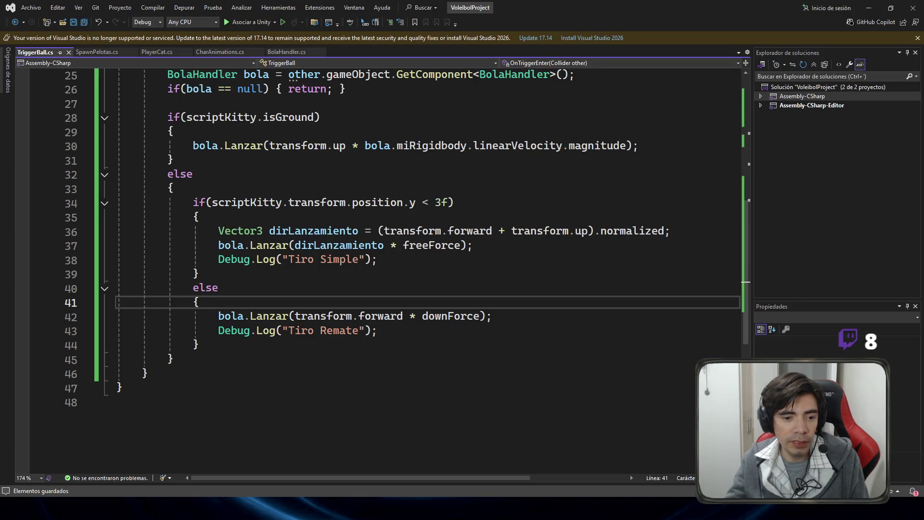
key(alt+Tab)
click(477, 9)
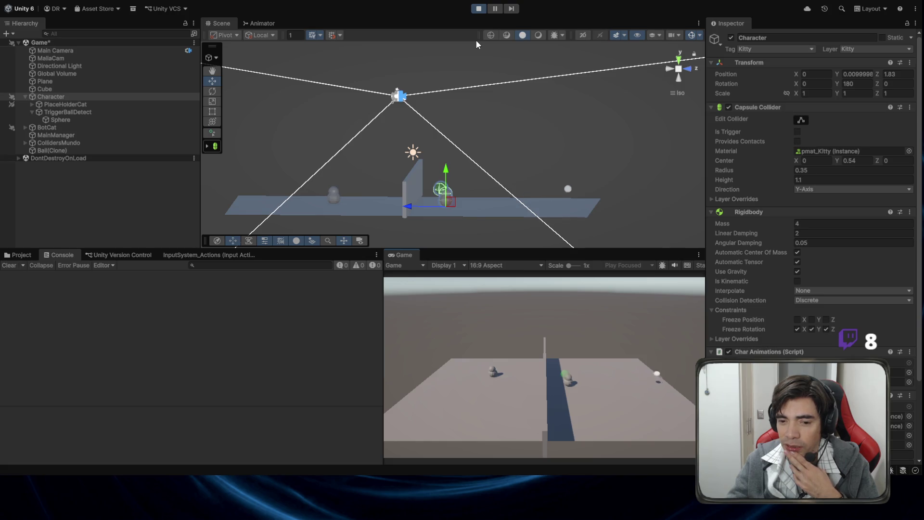
click(478, 12)
Step: Lower the Character back onto the court at Y 0.1, Z 5.54
mouse_move(453, 139)
mouse_down()
mouse_move(515, 208)
mouse_move(508, 213)
mouse_up()
mouse_move(508, 213)
mouse_down()
mouse_move(507, 126)
mouse_move(491, 97)
mouse_up()
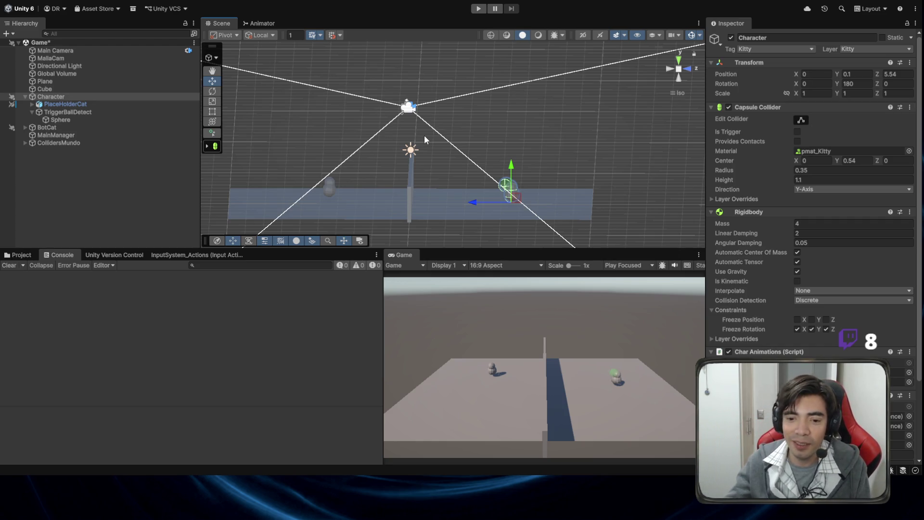
scroll(556, 203, down, 2)
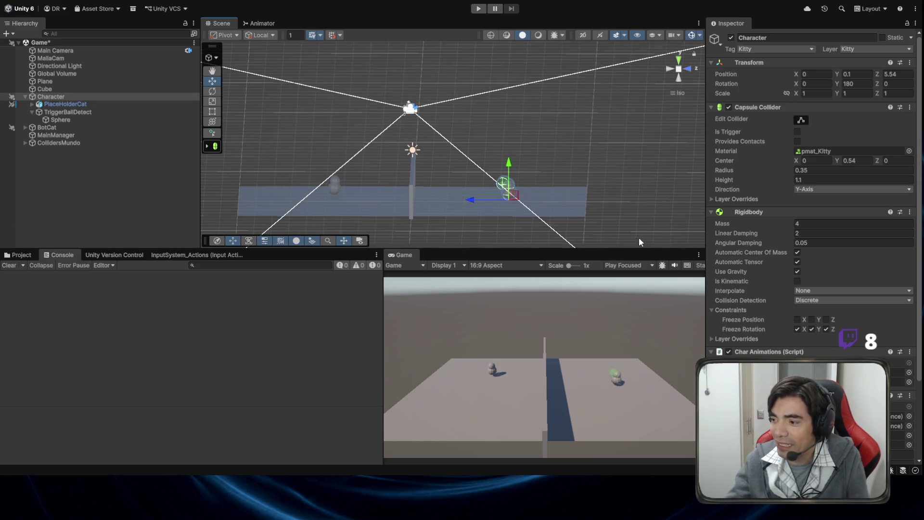
mouse_move(568, 199)
mouse_down()
mouse_move(603, 199)
mouse_move(551, 209)
mouse_move(484, 177)
mouse_up()
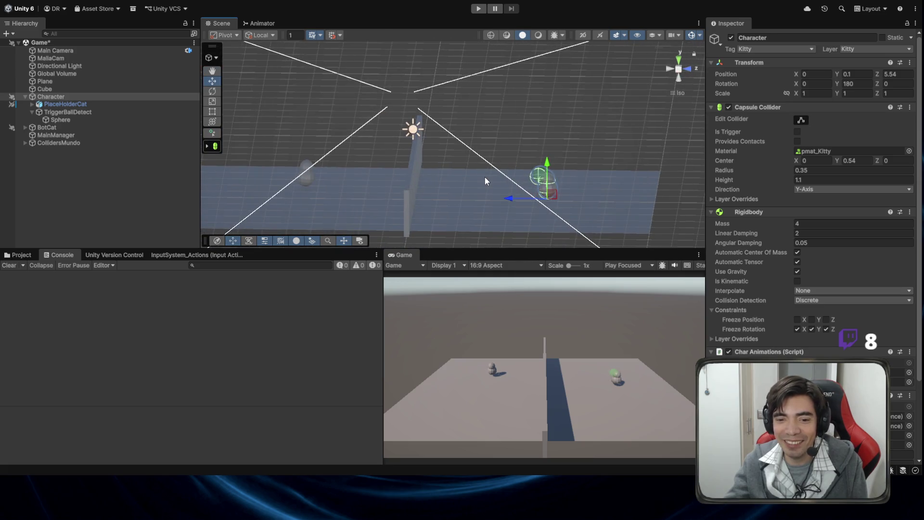
scroll(844, 251, down, 3)
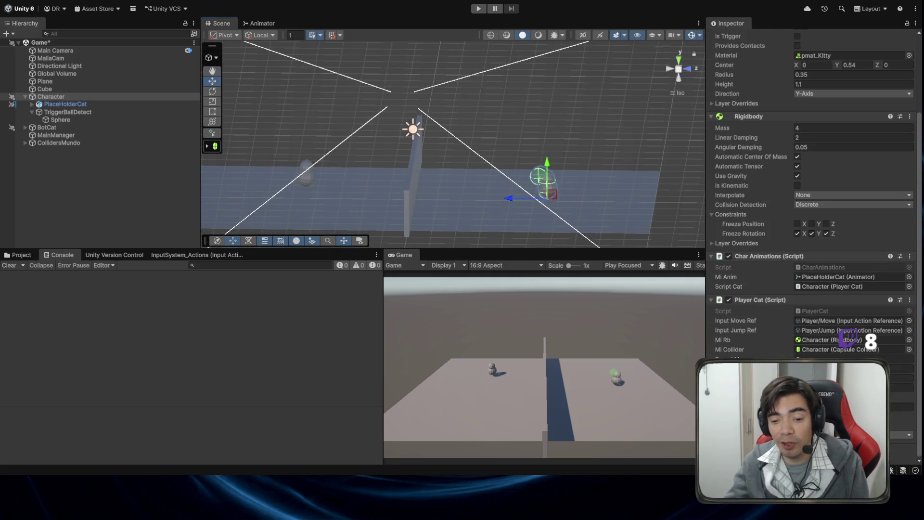
Step: Play-test a jump hit that logs 'Tiro Simple' in the Console, then stop
key(alt+Tab)
key(alt+Tab)
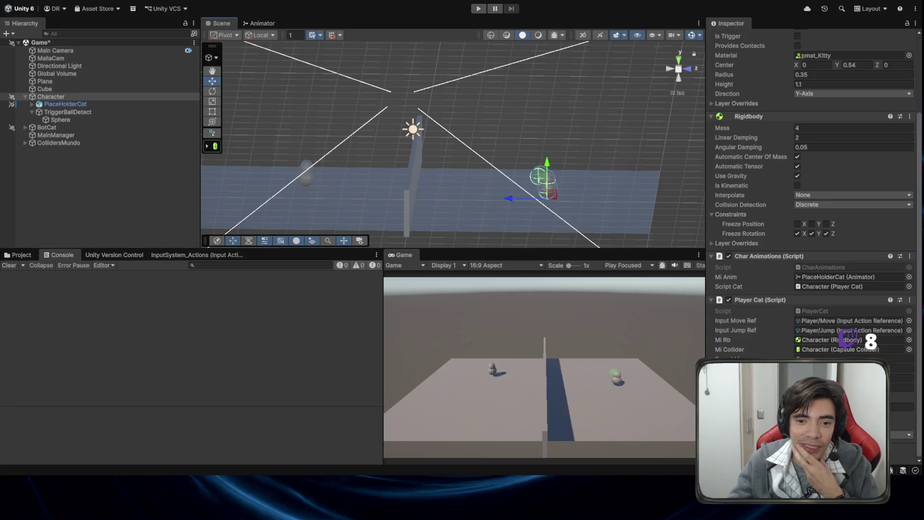
click(478, 9)
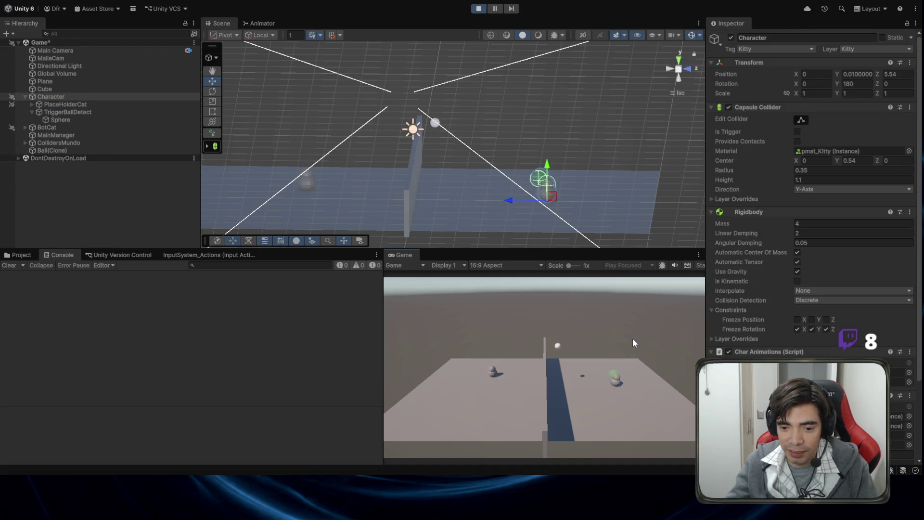
key(space)
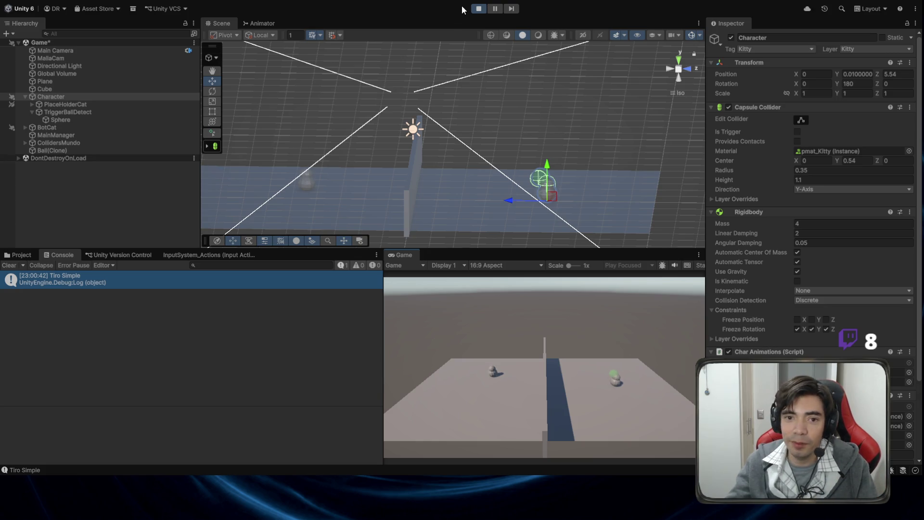
click(479, 9)
key(alt+Tab)
Step: Append ', altura: ' + to the Tiro Simple Debug.Log on line 38
click(359, 259)
text(, )
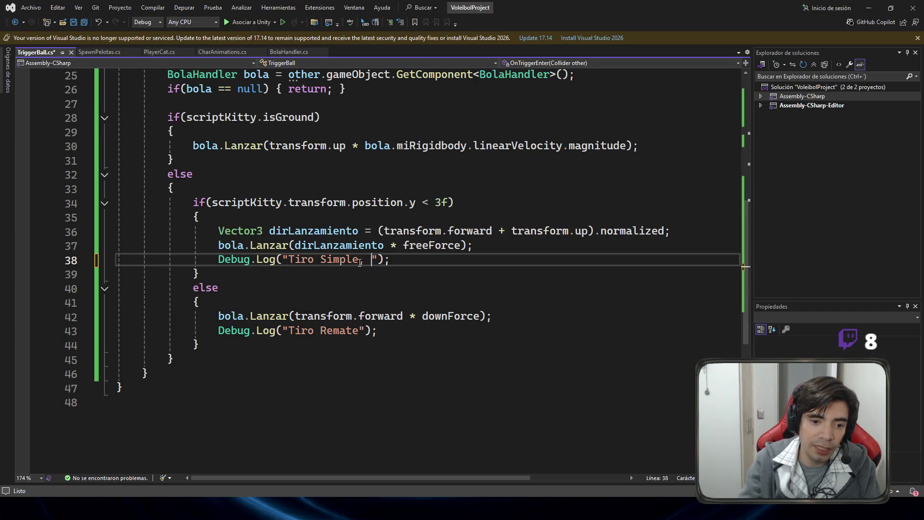
text(altura: " 6)
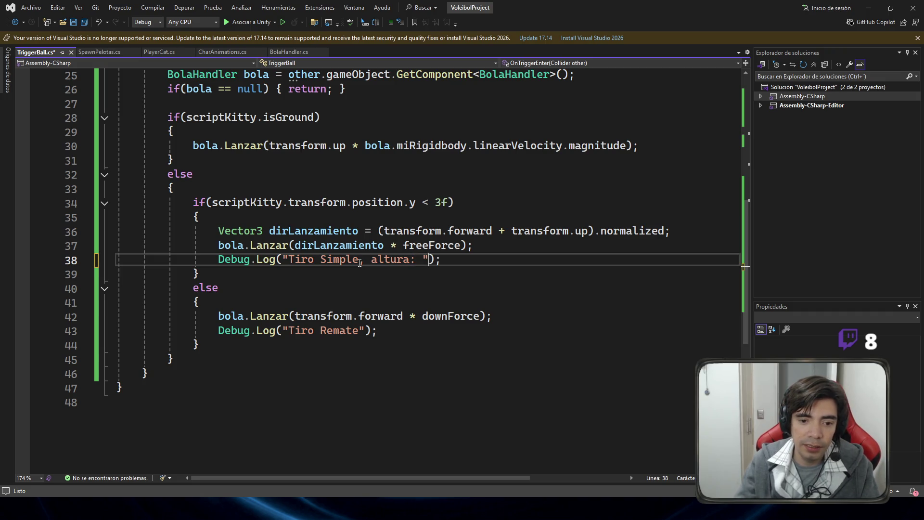
key(BackSpace)
key(BackSpace)
text(+)
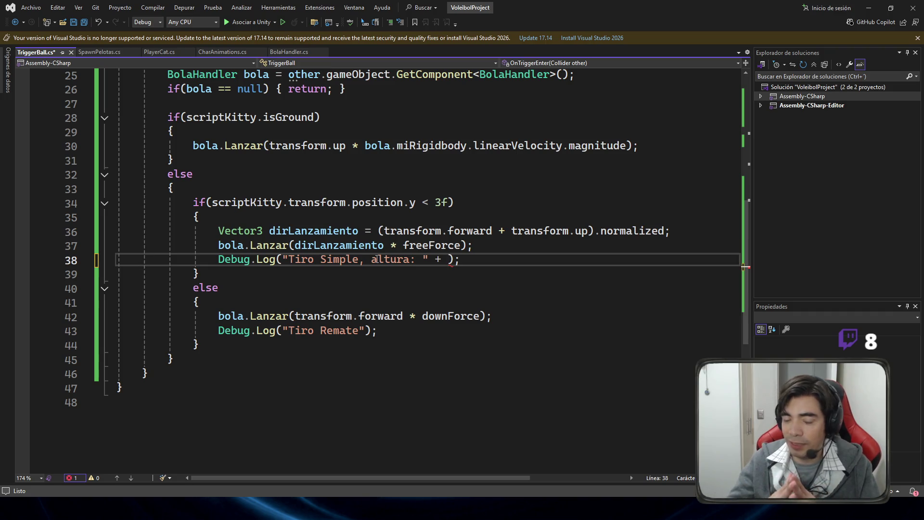
drag(288, 260, 419, 259)
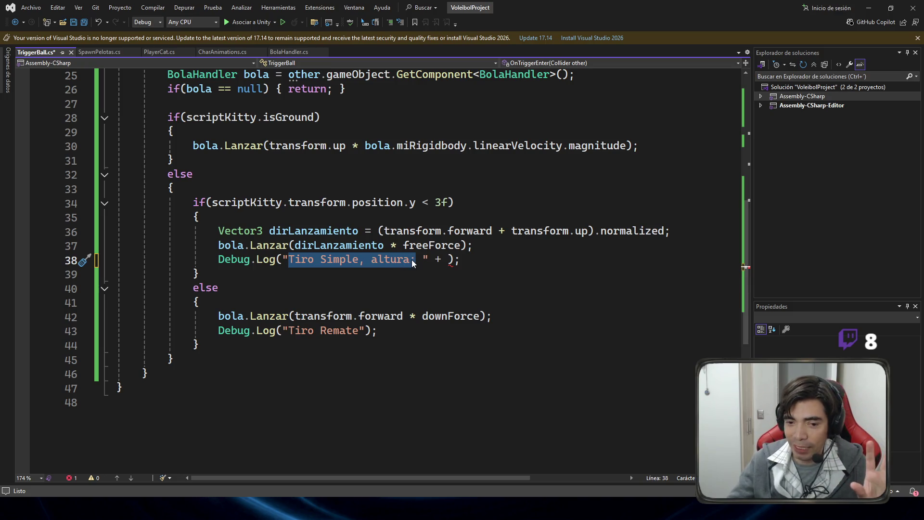
click(415, 260)
key(shift+Right)
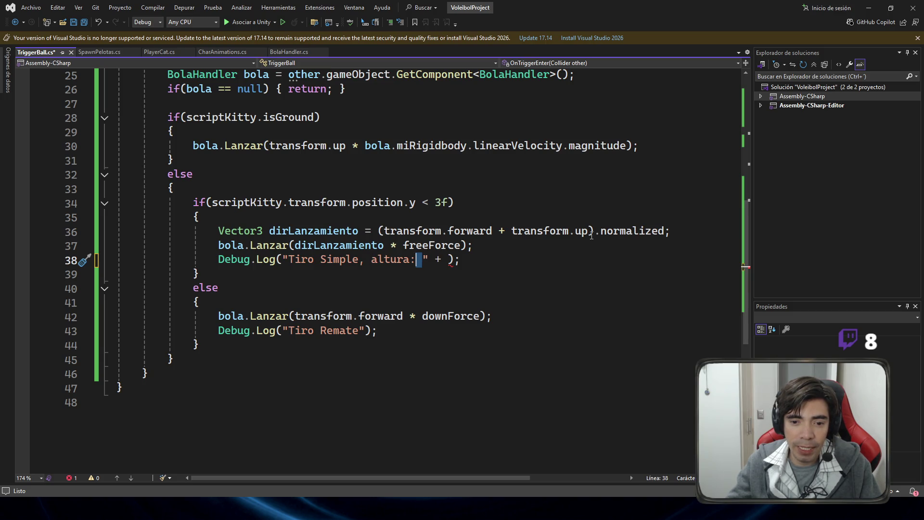
Step: Finish the log with scriptKitty.transform.position.y and save TriggerBall.cs
double_click(410, 231)
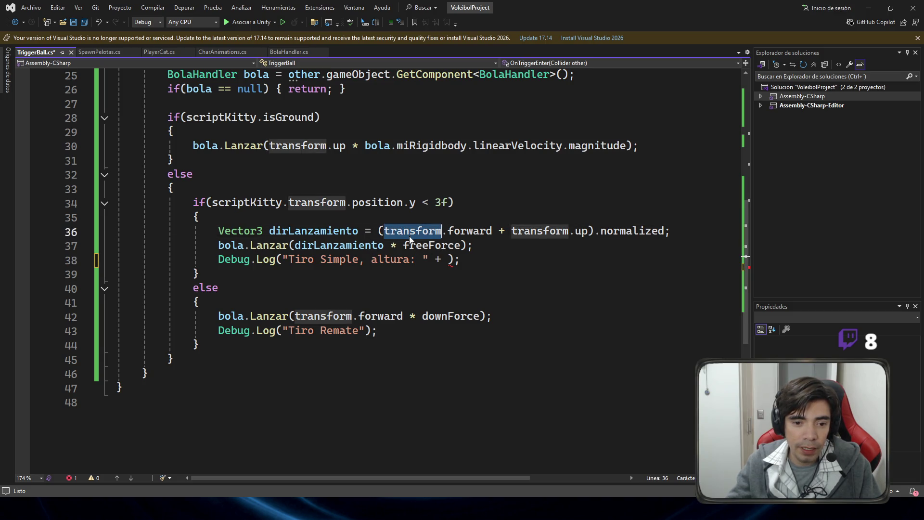
click(449, 260)
scroll(372, 216, up, 1)
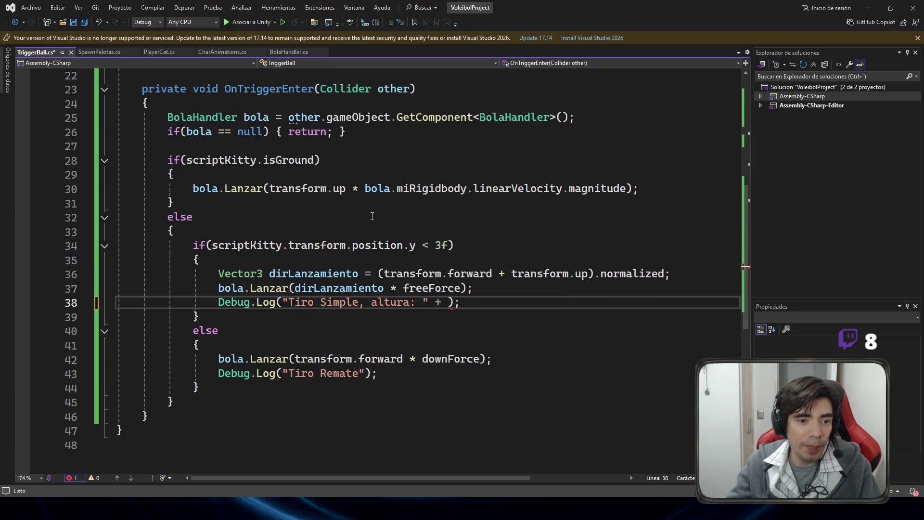
double_click(231, 160)
key(ctrl+c)
click(448, 302)
key(ctrl+v)
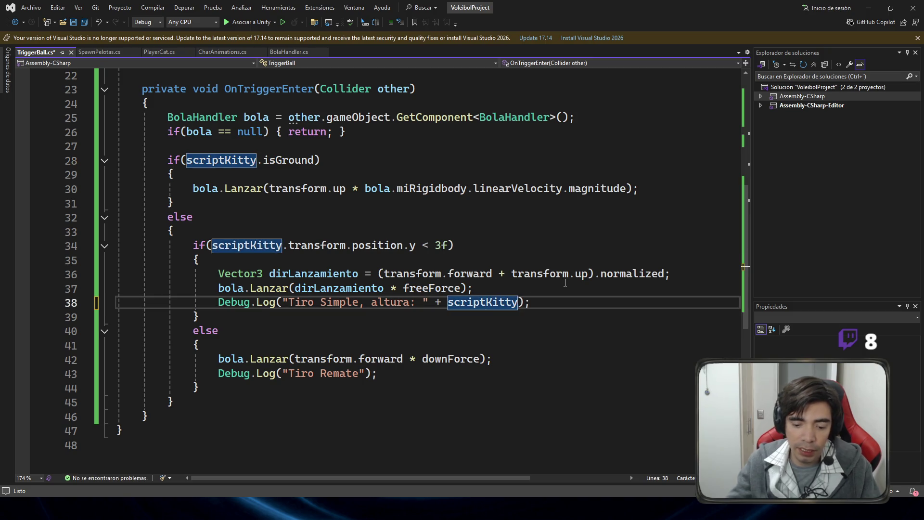
text(.transform.position)
text(.u)
key(BackSpace)
text(y)
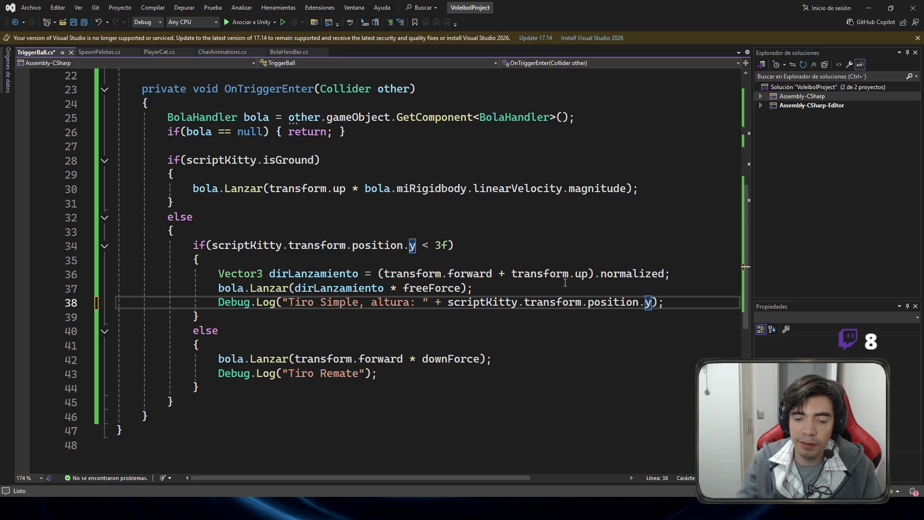
key(ctrl+s)
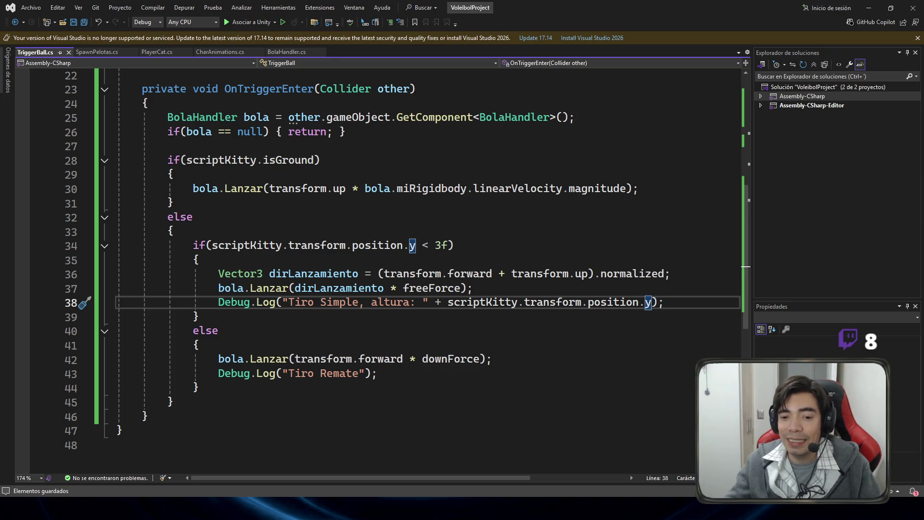
key(alt+Tab)
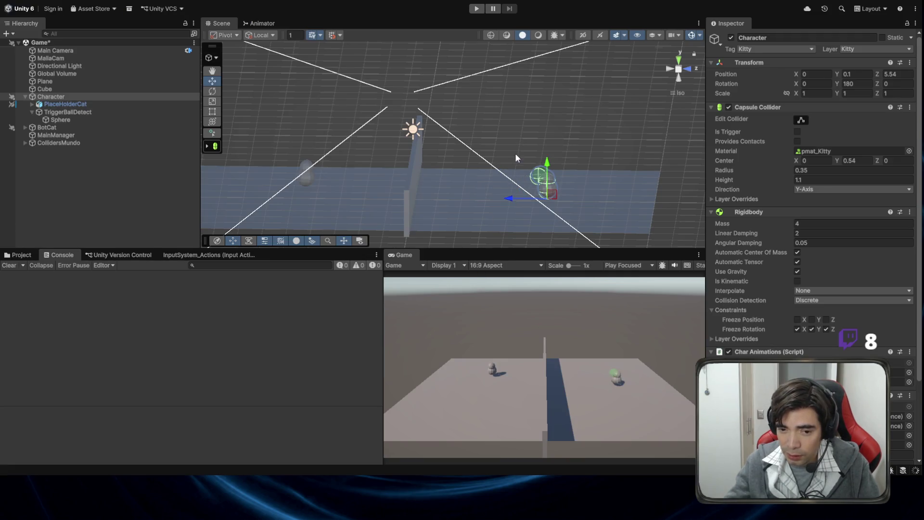
Step: Select the Character, orbit the Scene view around it, then go to TriggerBall.cs
mouse_move(406, 129)
mouse_down()
mouse_move(413, 100)
mouse_move(479, 155)
mouse_up()
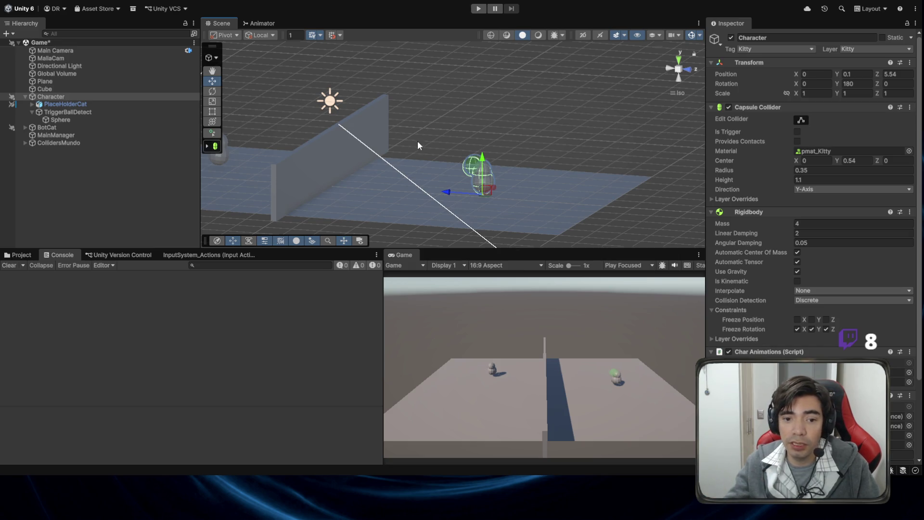
click(81, 103)
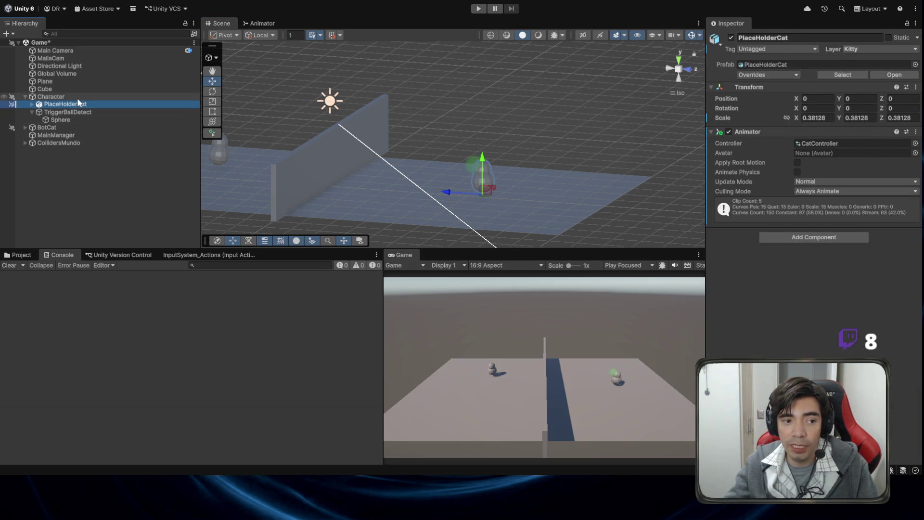
click(77, 97)
scroll(469, 178, up, 2)
mouse_move(469, 177)
mouse_down()
mouse_move(498, 203)
mouse_move(483, 204)
mouse_up()
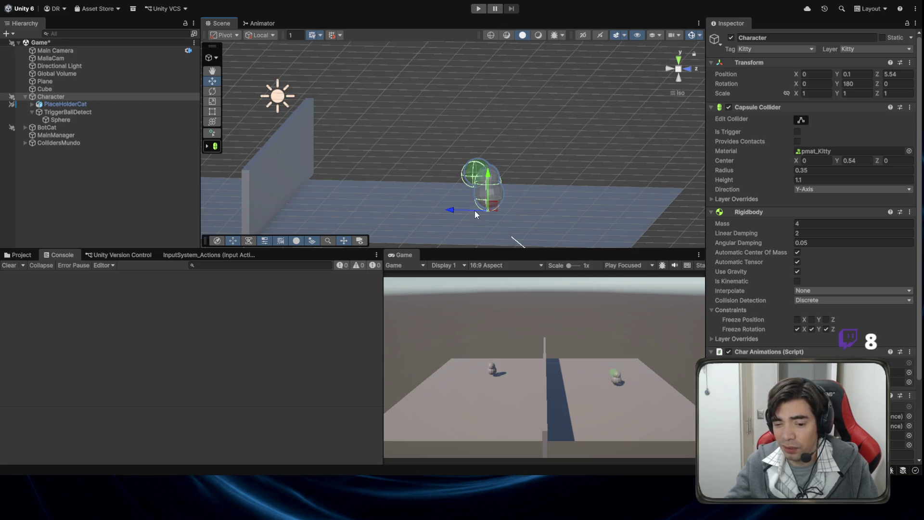
key(alt+Tab)
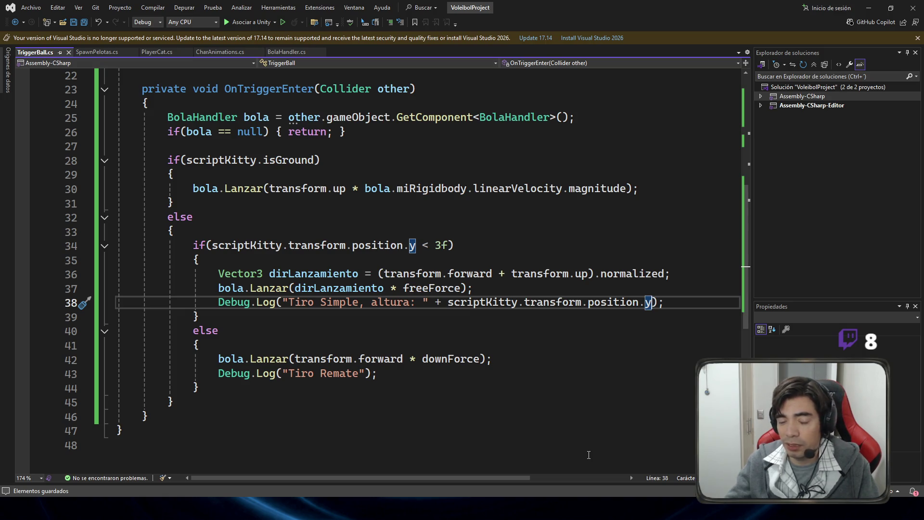
Step: Remove 'scriptKitty.' from the line 34 height check and line 38 log, and save
click(425, 274)
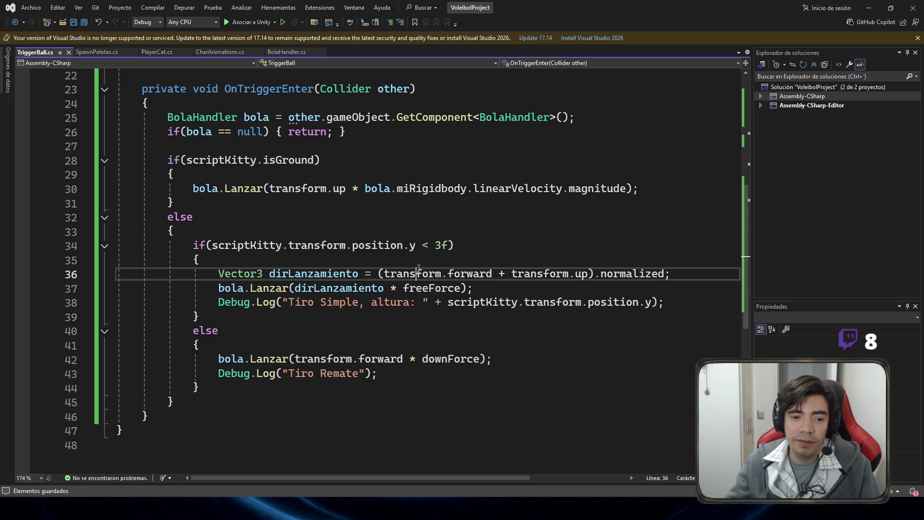
drag(288, 245, 211, 246)
key(Delete)
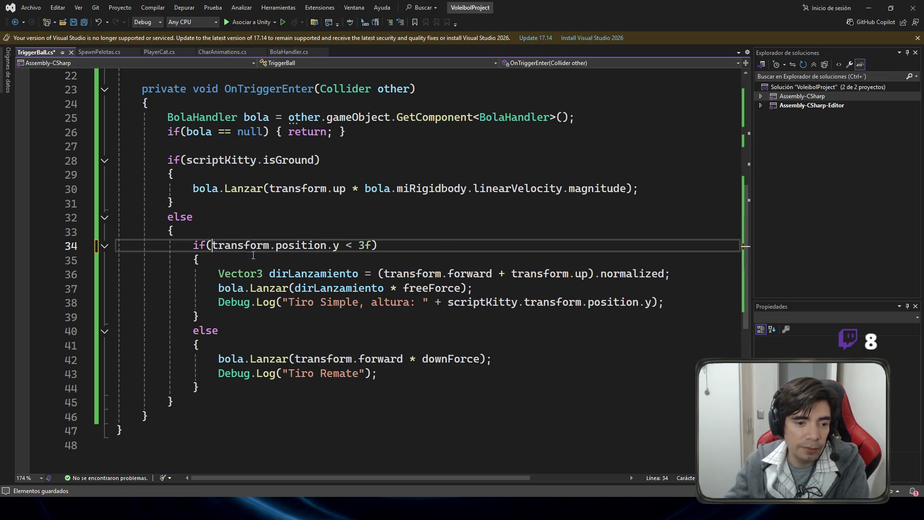
drag(523, 302, 448, 303)
key(Delete)
key(ctrl+s)
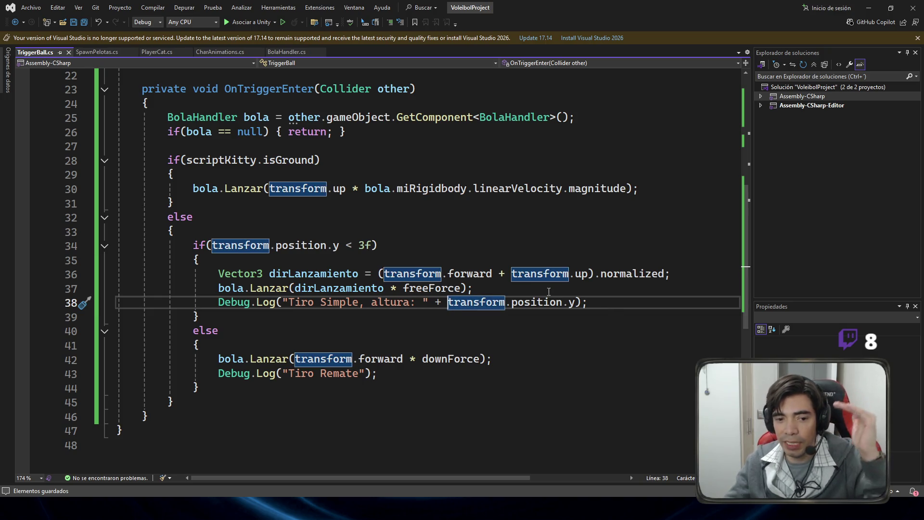
Step: Copy the ', altura: ' + transform.position.y part into the Tiro Remate log
drag(356, 248, 365, 248)
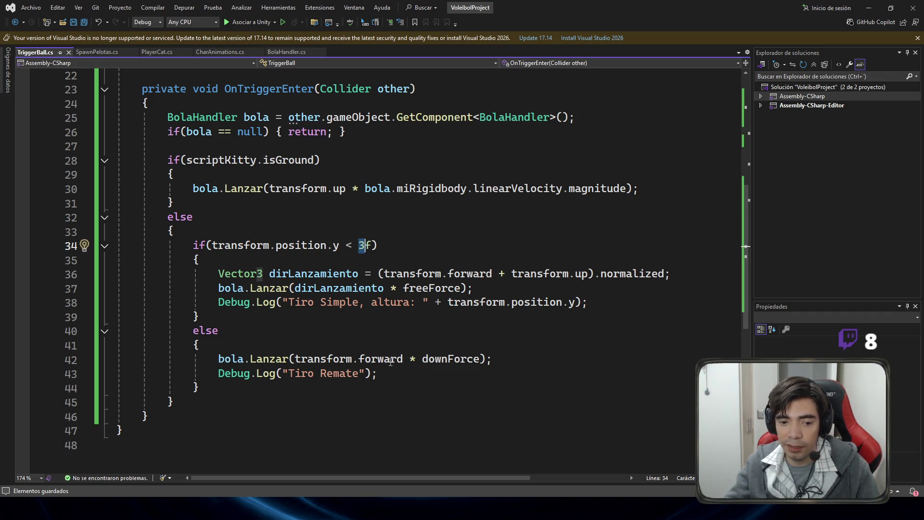
drag(359, 302, 594, 307)
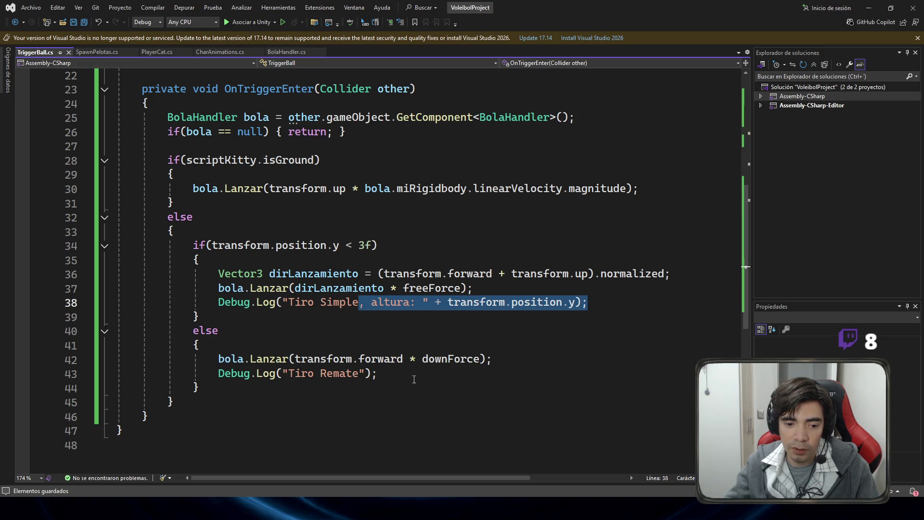
key(ctrl+c)
click(363, 373)
key(shift+End)
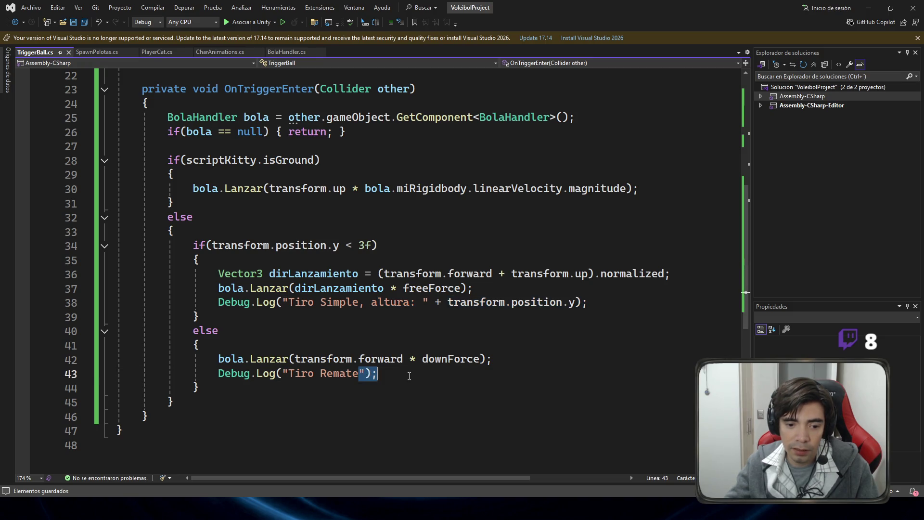
key(ctrl+v)
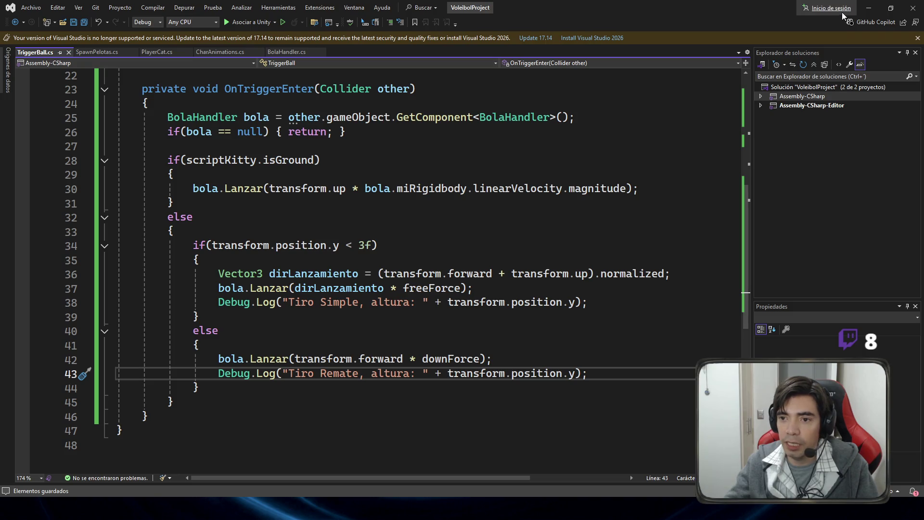
click(867, 8)
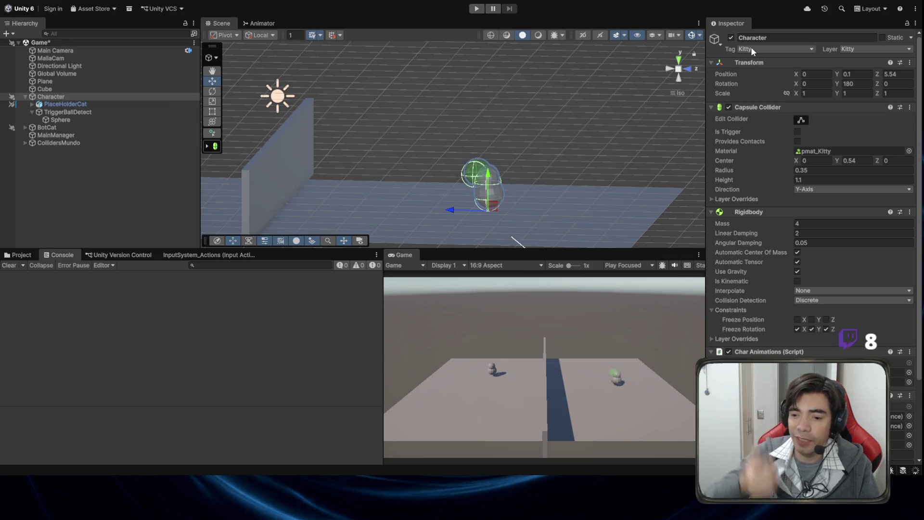
Step: Play-test the script, moving the character with A and hitting the incoming ball
click(476, 9)
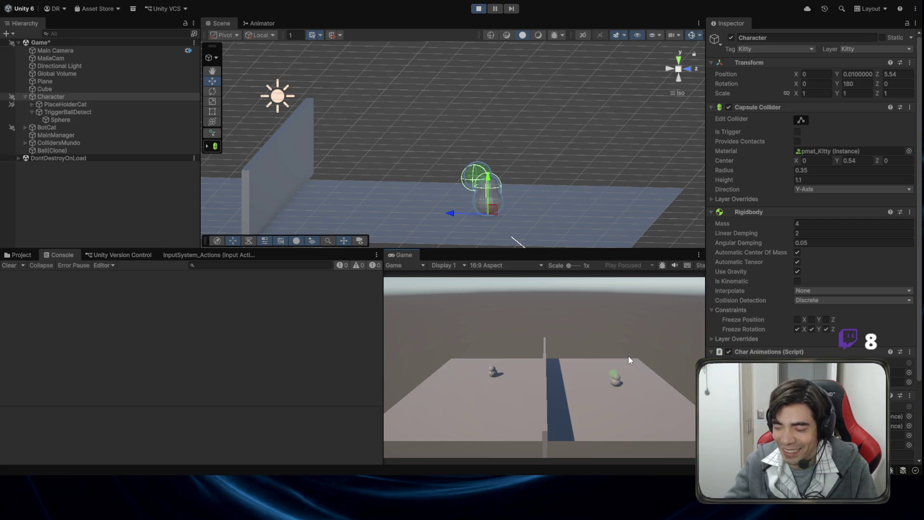
click(478, 8)
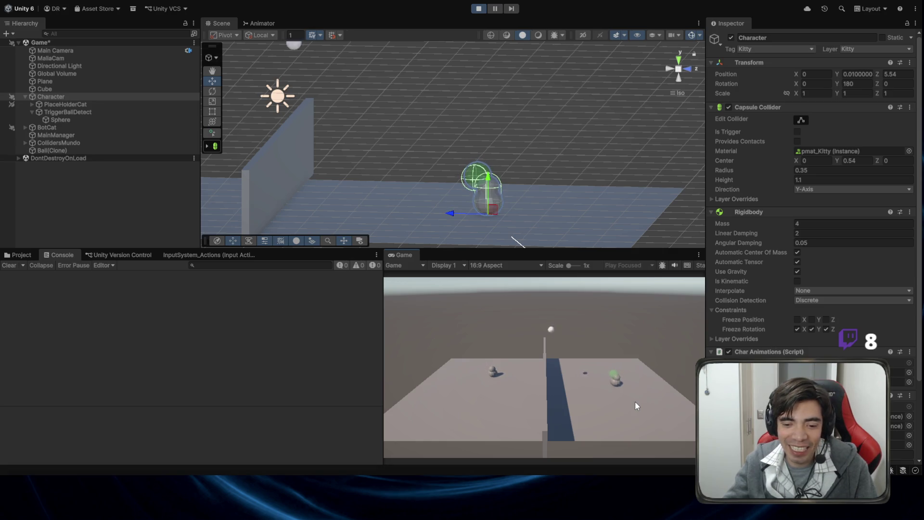
click(478, 8)
click(479, 8)
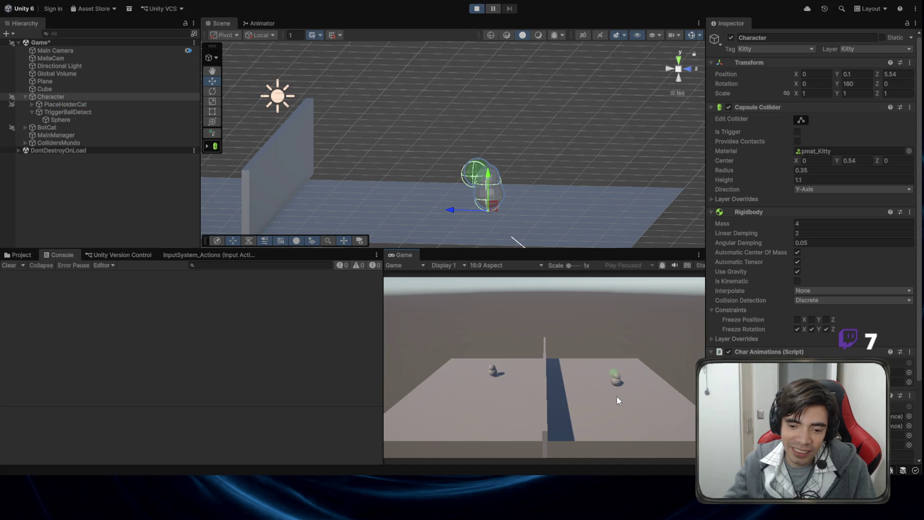
key(a)
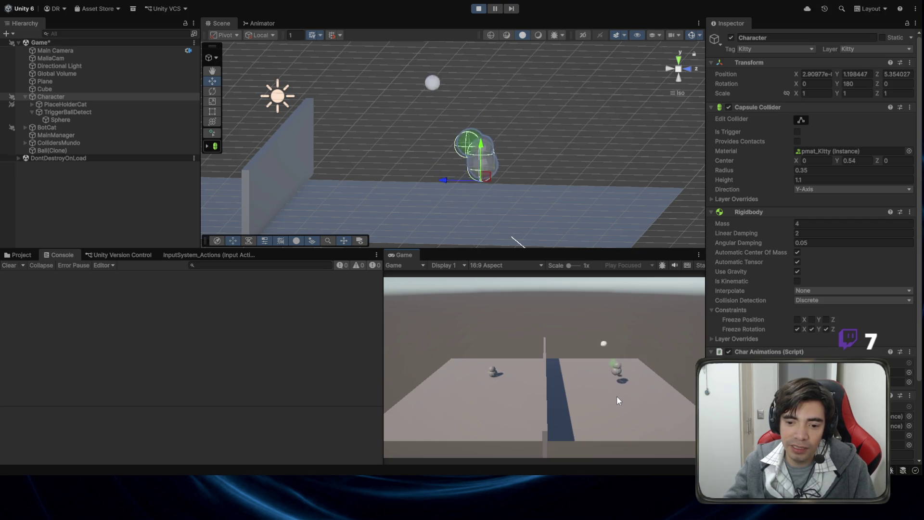
click(616, 396)
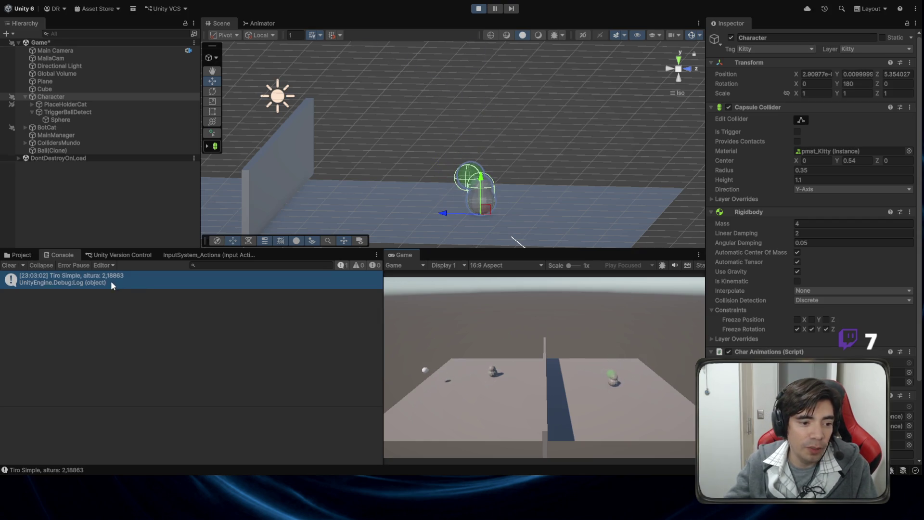
click(478, 9)
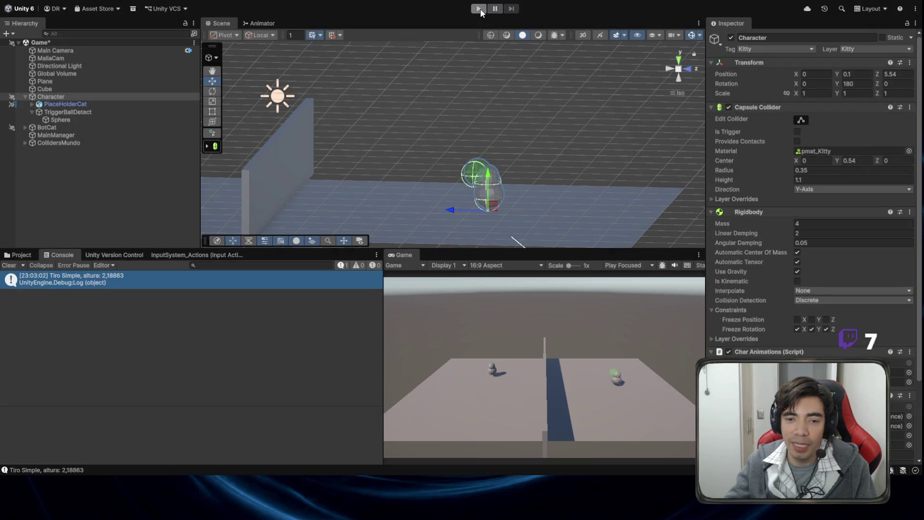
Step: Run another test, jumping the character repeatedly while viewing it from the right side
click(479, 9)
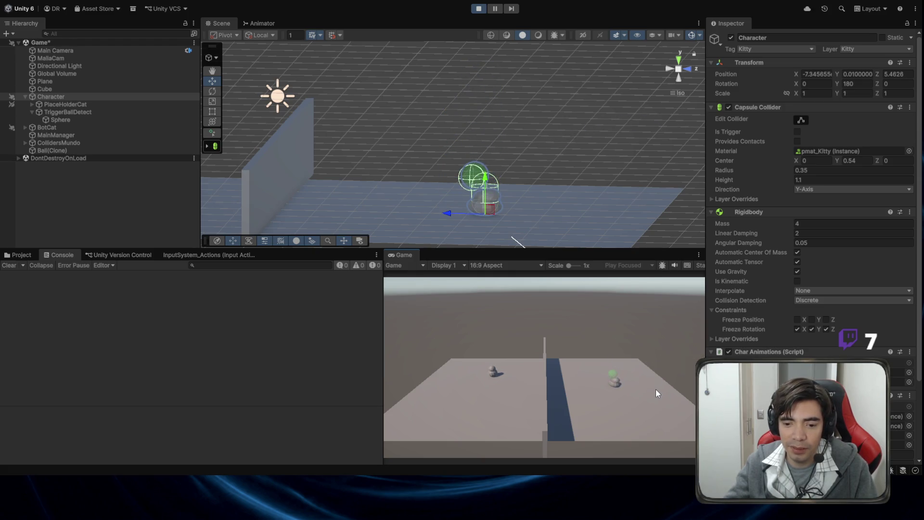
key(space)
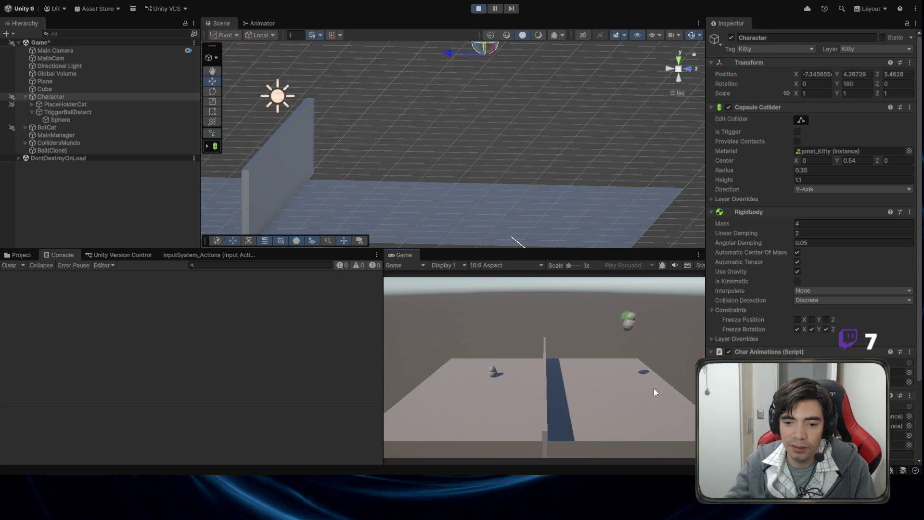
key(f)
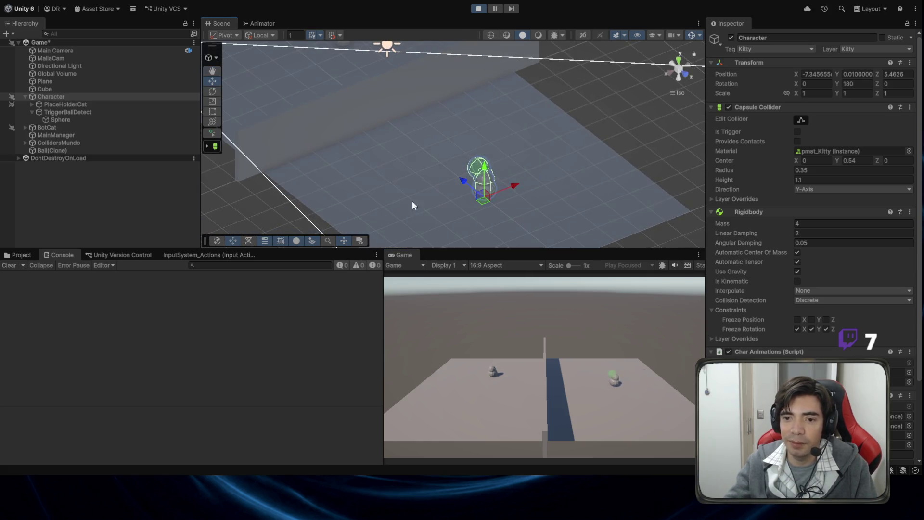
click(669, 75)
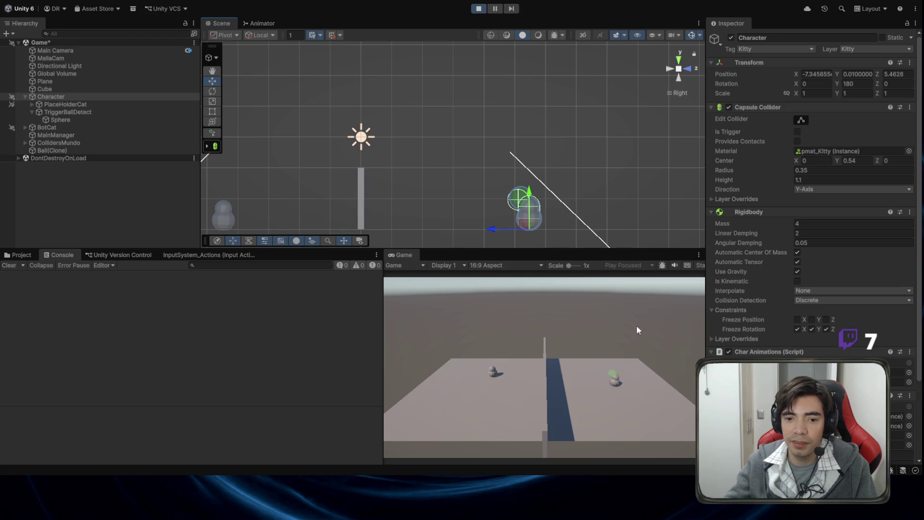
key(space)
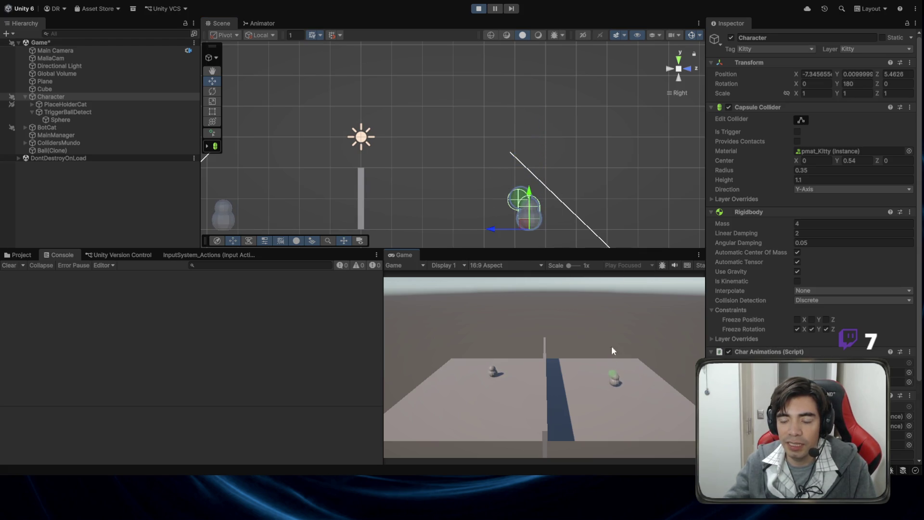
key(space)
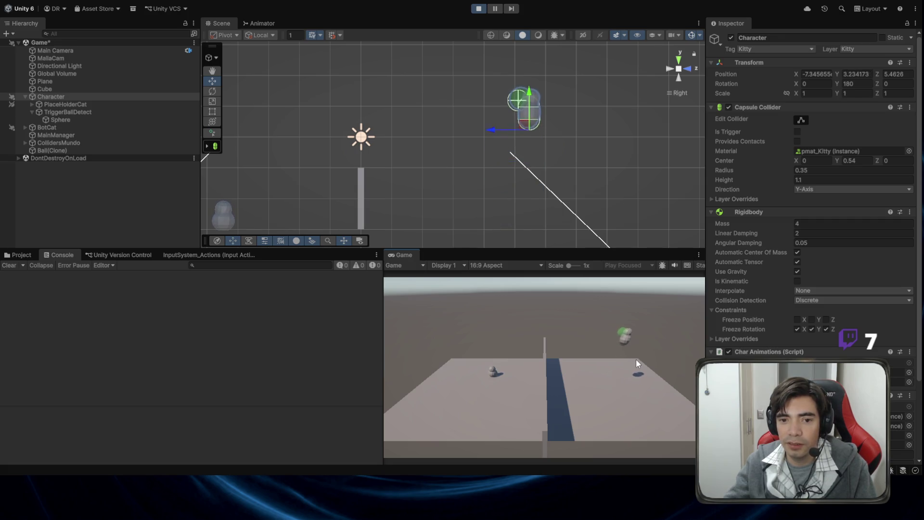
click(479, 11)
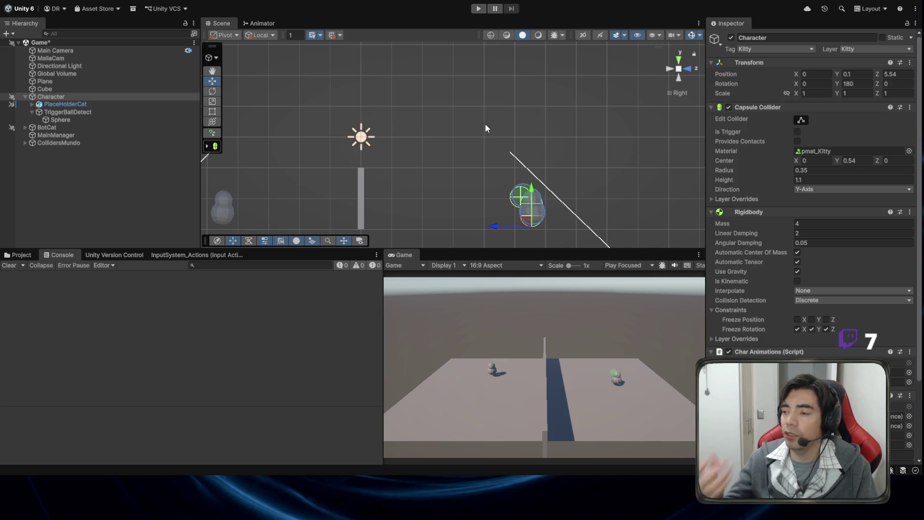
Step: Move the character further back along Z and retest until Tiro Remate logs altura 3,459772
click(477, 10)
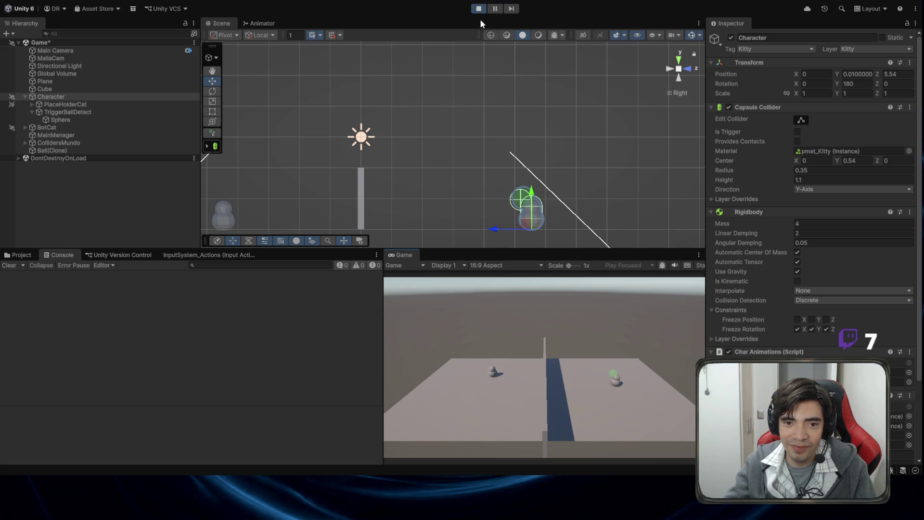
click(478, 8)
drag(494, 227, 520, 226)
click(479, 9)
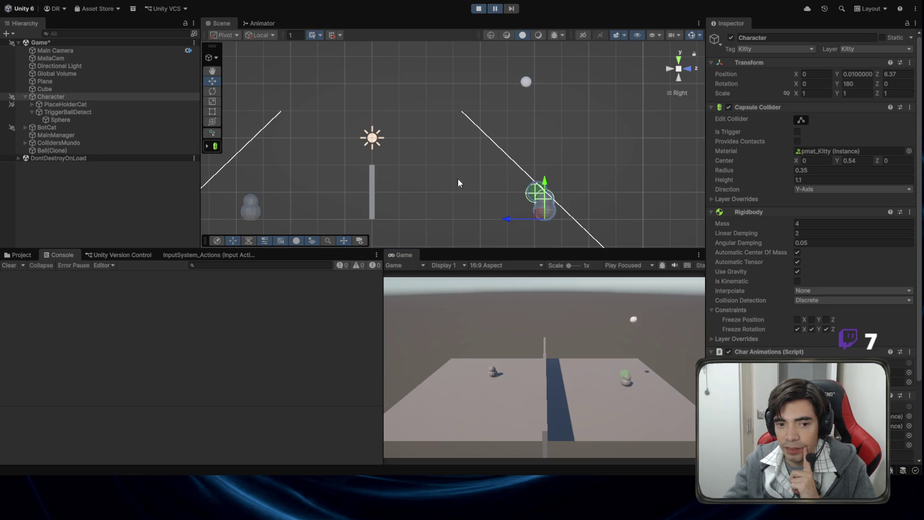
click(496, 10)
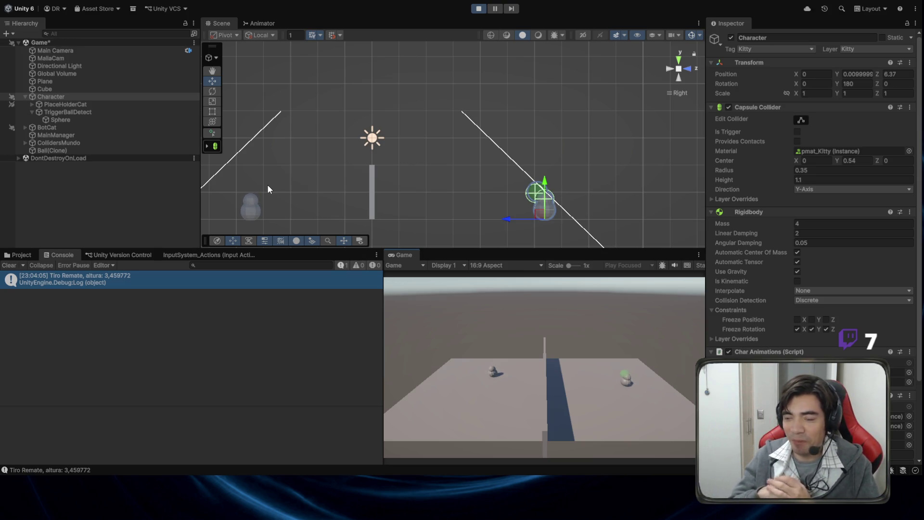
click(478, 9)
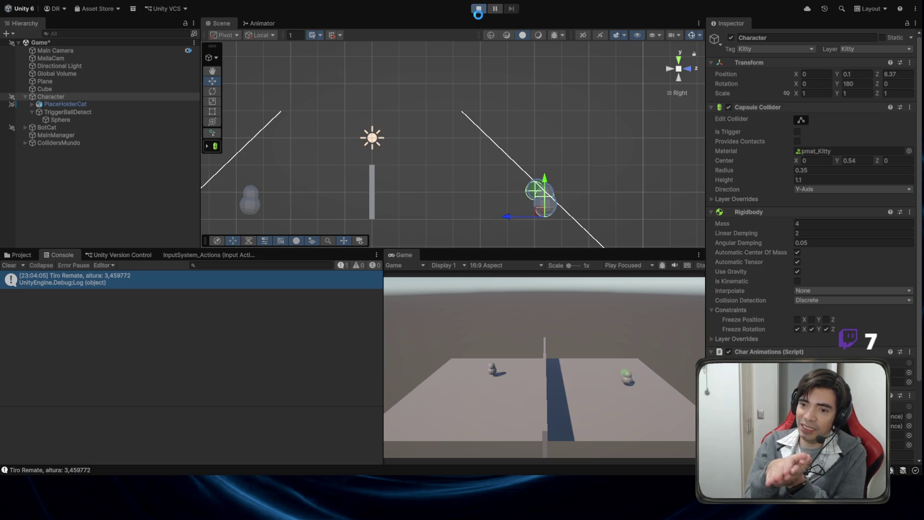
Step: Restart the game and jump the character to try spiking the ball
click(479, 15)
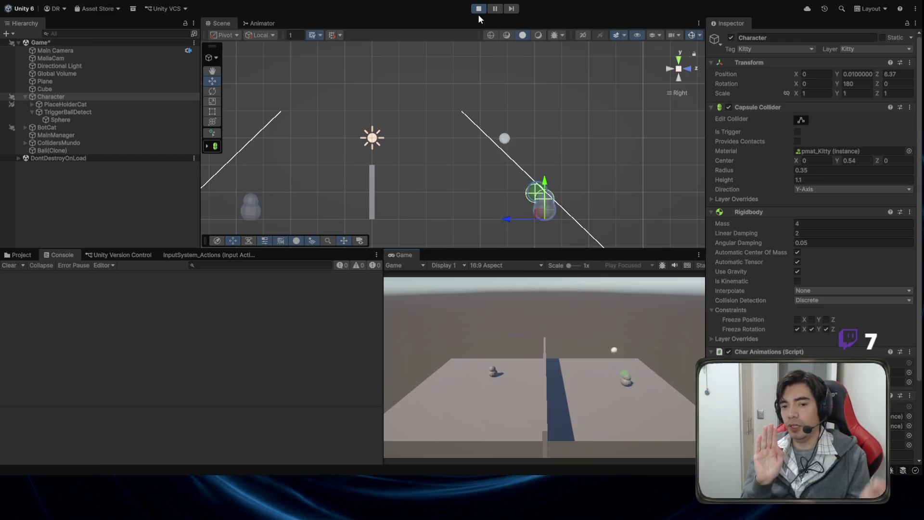
click(481, 12)
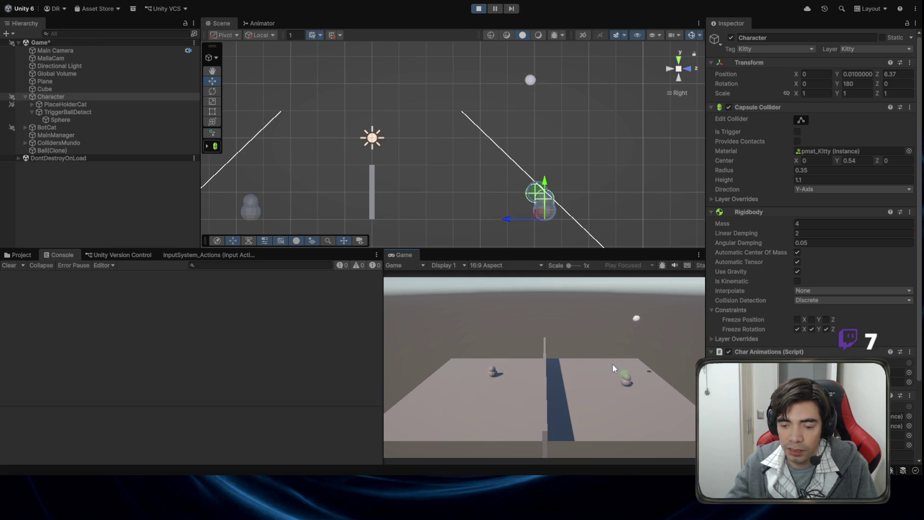
key(space)
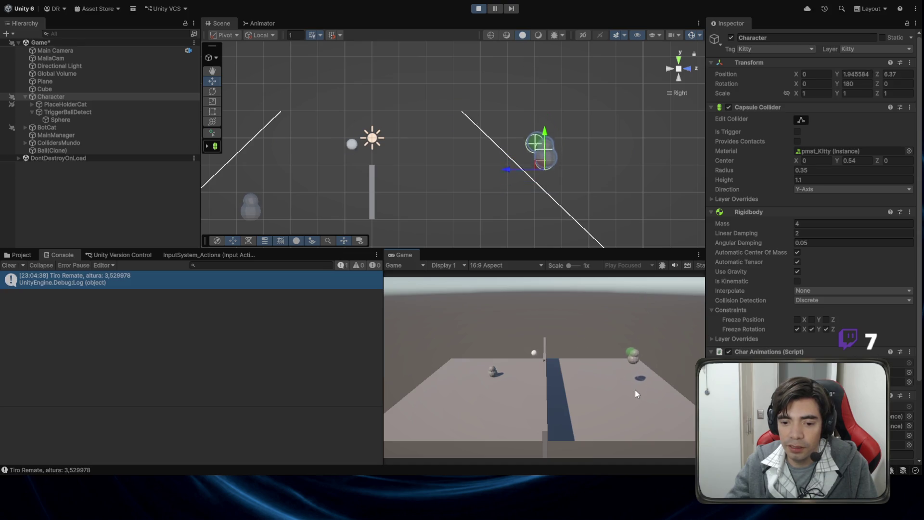
click(478, 8)
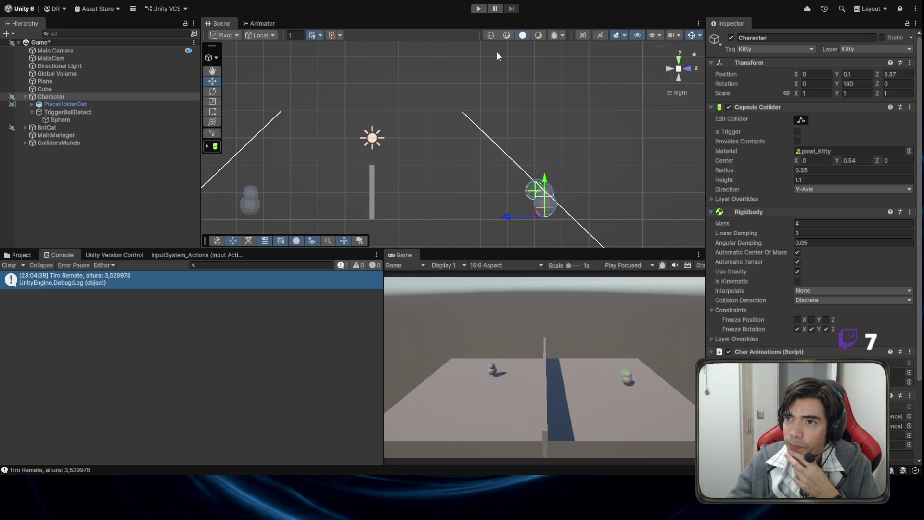
Step: From a top-down view, move to the ball and hit a Tiro Simple at altura 2,503783
drag(497, 56, 538, 243)
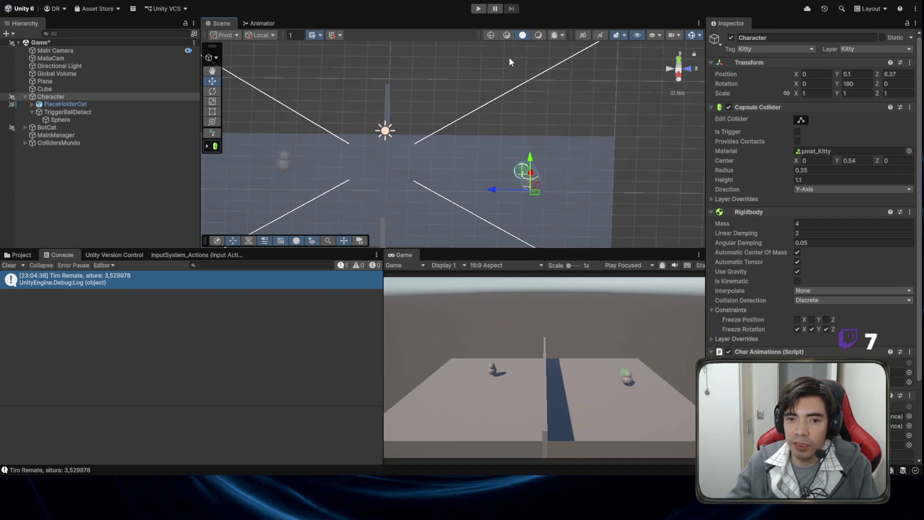
click(478, 8)
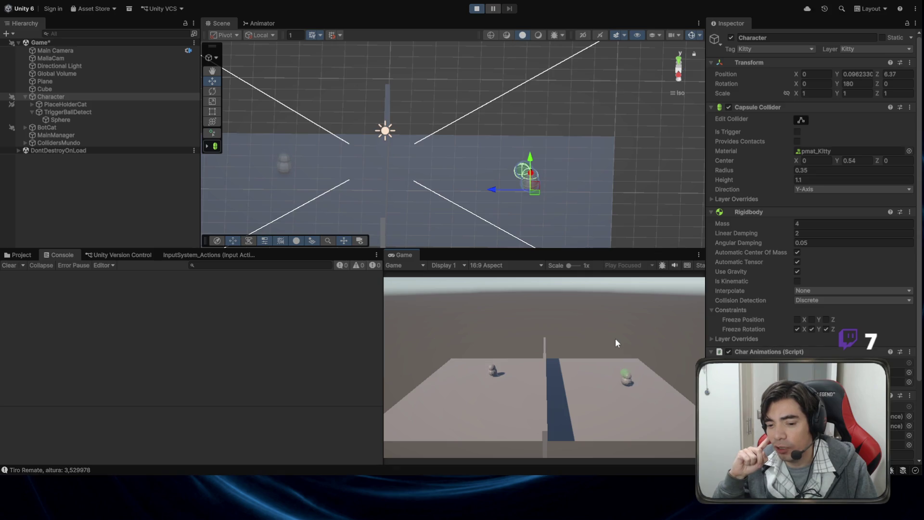
key(a)
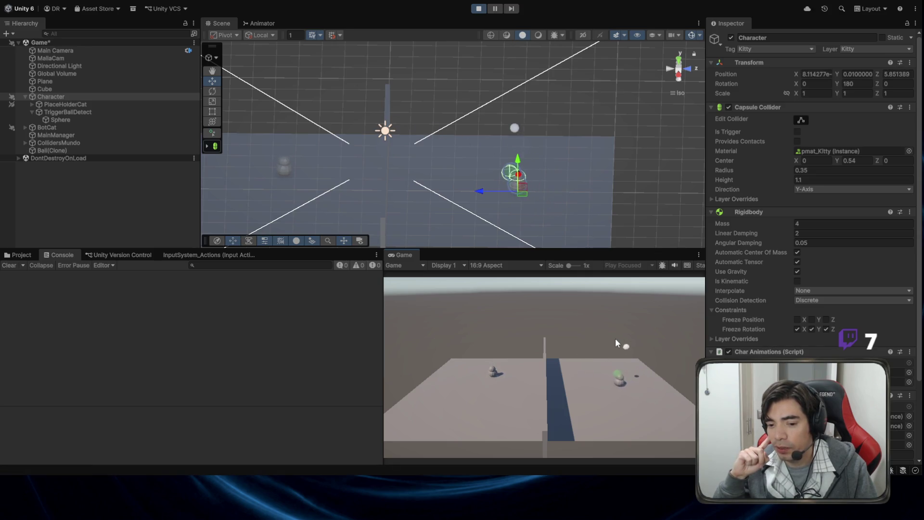
click(615, 338)
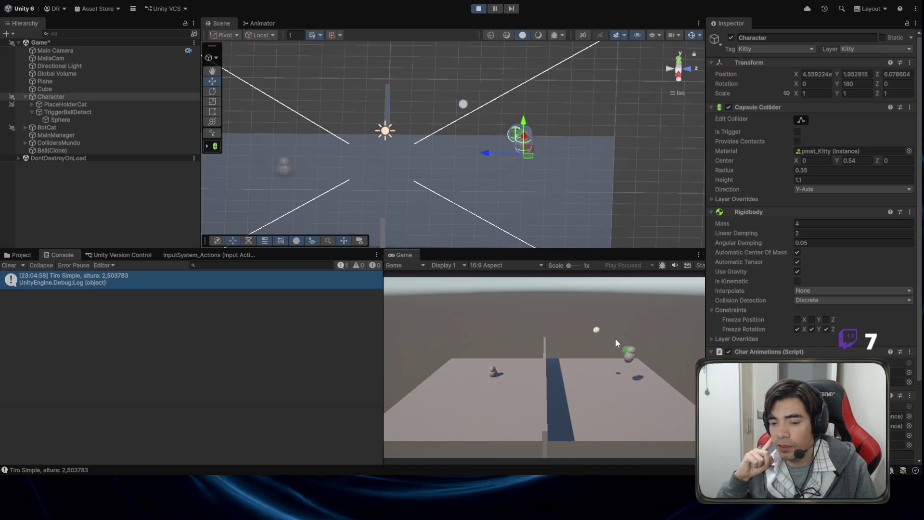
key(a)
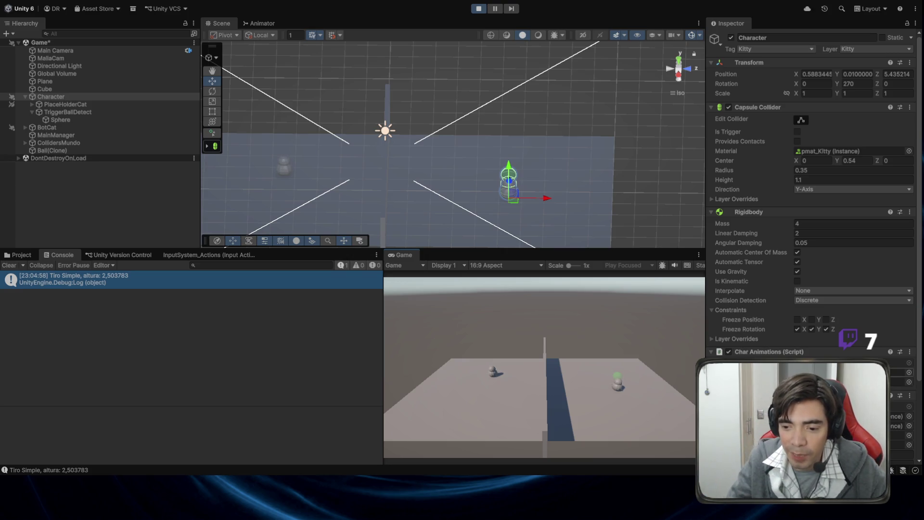
key(alt+Tab)
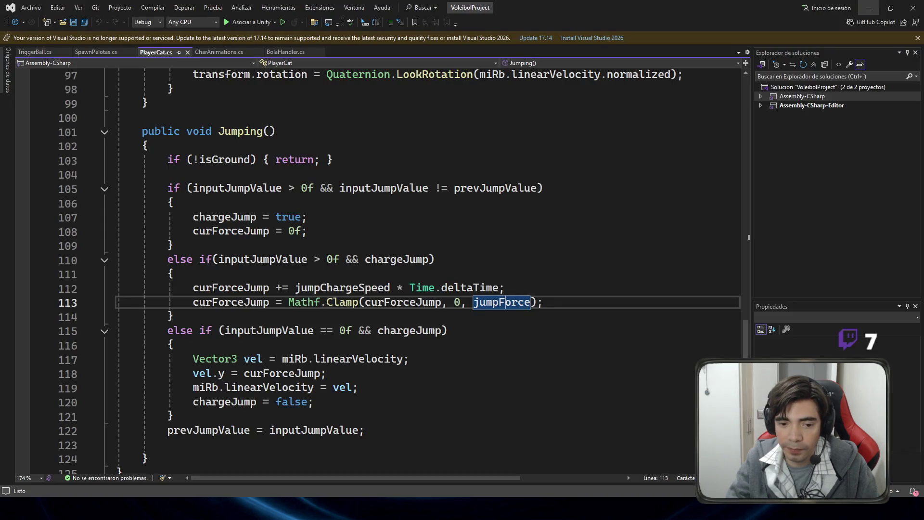
Step: Review the desiredVel, velocity and rotation lines 93–97 in Movement()
scroll(508, 367, up, 6)
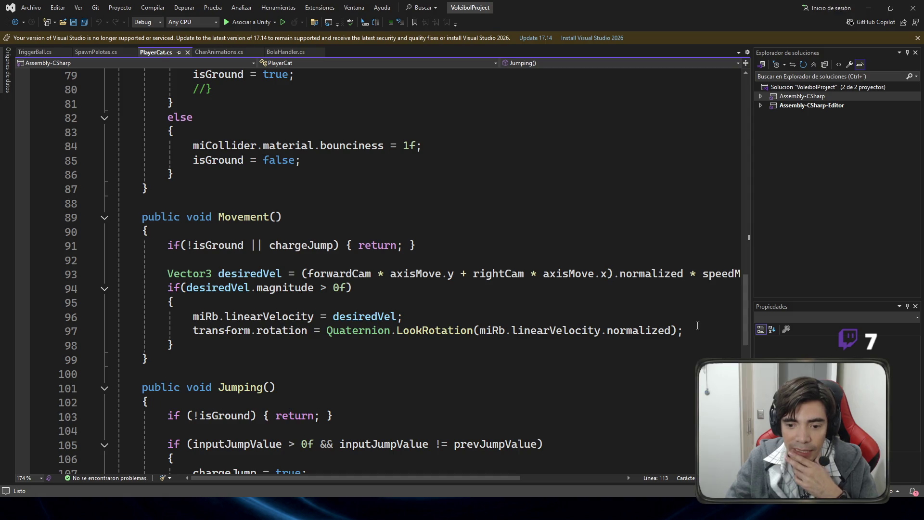
drag(698, 325, 122, 331)
click(289, 317)
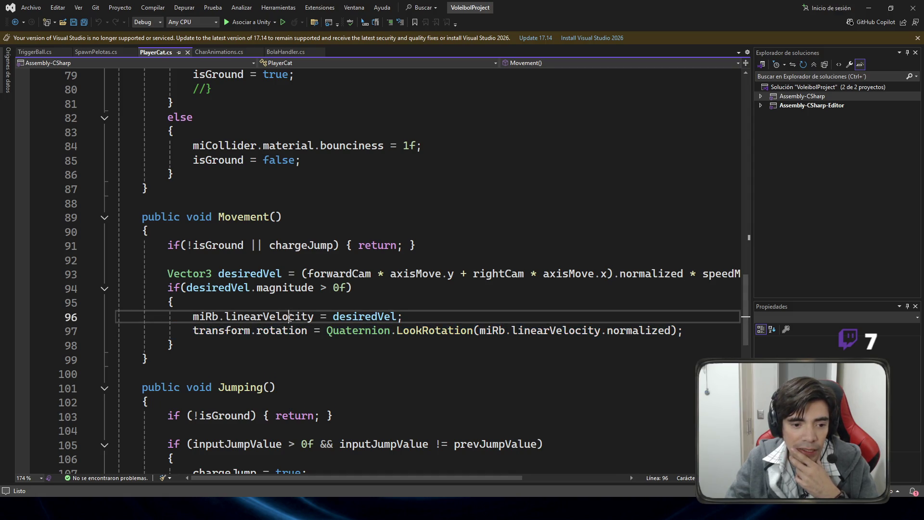
drag(404, 318, 149, 317)
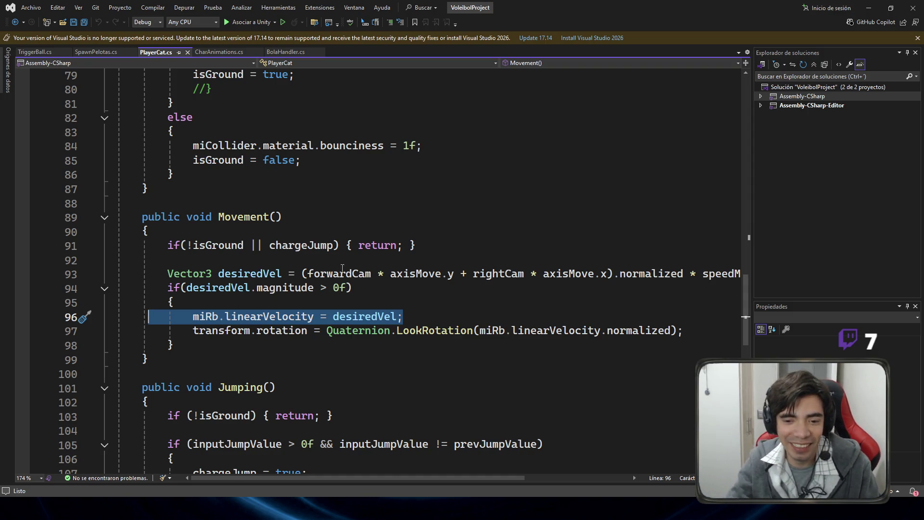
drag(148, 274, 566, 277)
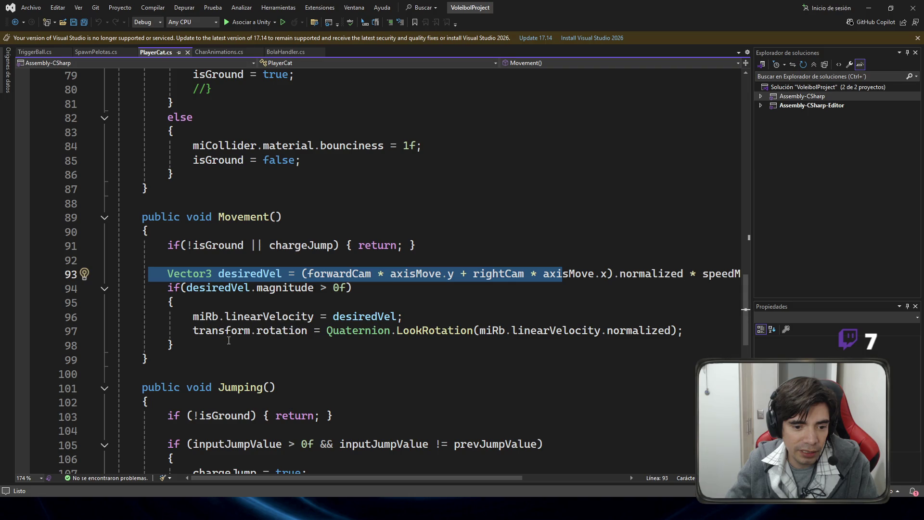
mouse_move(120, 331)
mouse_down()
mouse_move(598, 330)
mouse_move(351, 317)
mouse_move(692, 331)
mouse_up()
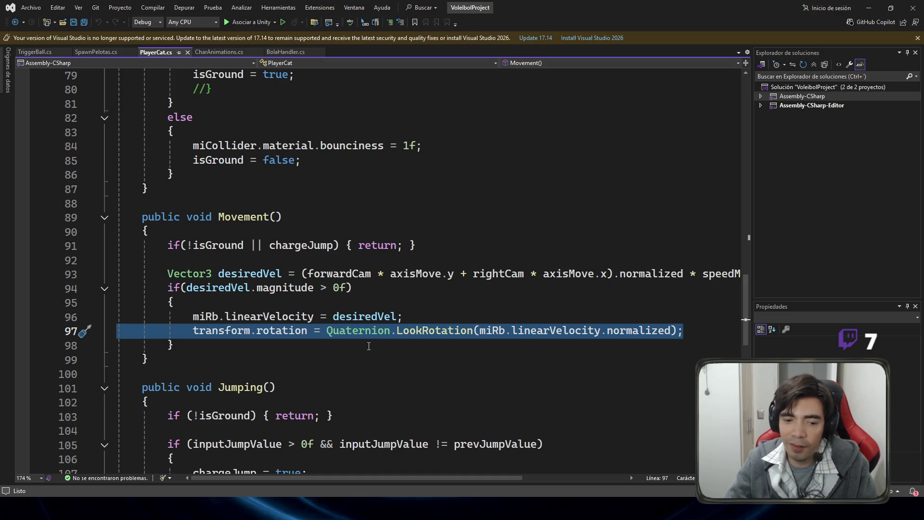
Step: Comment out the LookRotation line 97 with // and save PlayerCat.cs
click(193, 332)
text(//)
key(ctrl+s)
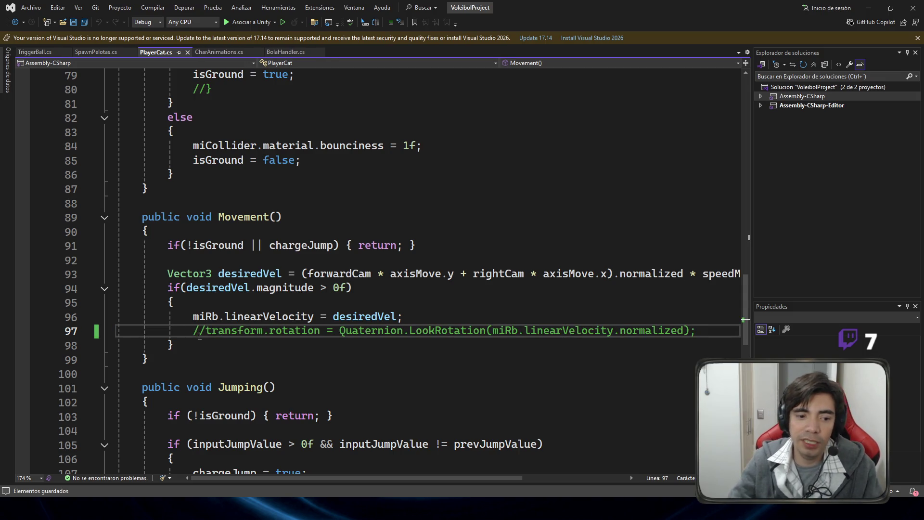
key(alt+Tab)
drag(529, 202, 568, 172)
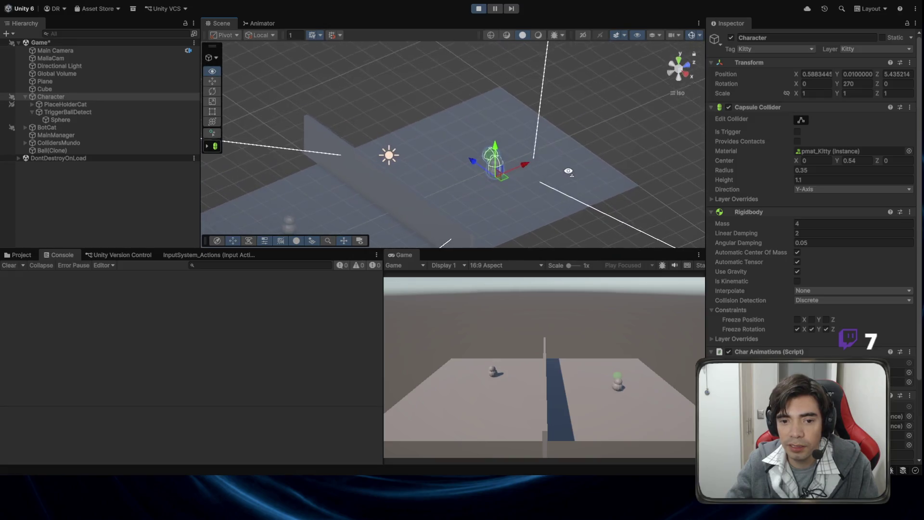
Step: Stop Play with Ctrl+P, returning the Character to Z 6.37, and look around the court
key(ctrl+p)
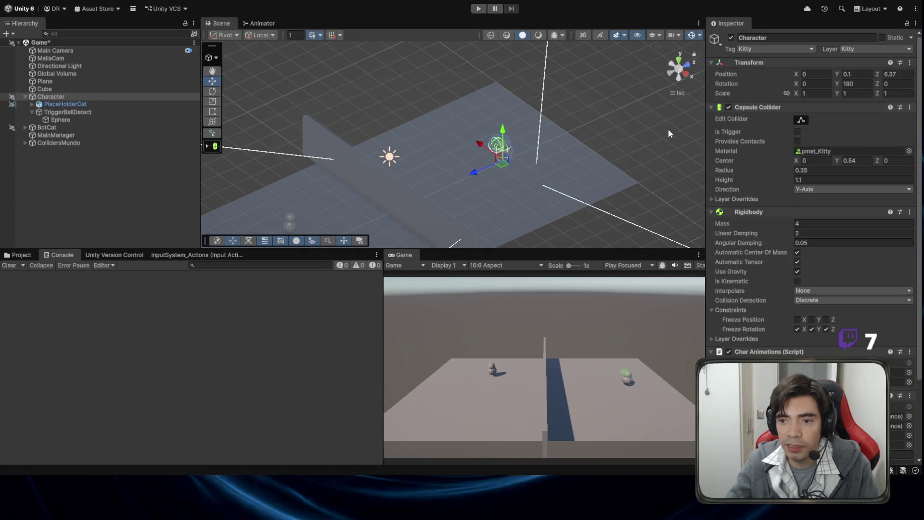
drag(510, 183, 501, 174)
mouse_move(250, 218)
mouse_down()
mouse_move(391, 144)
mouse_move(445, 156)
mouse_move(474, 145)
mouse_up()
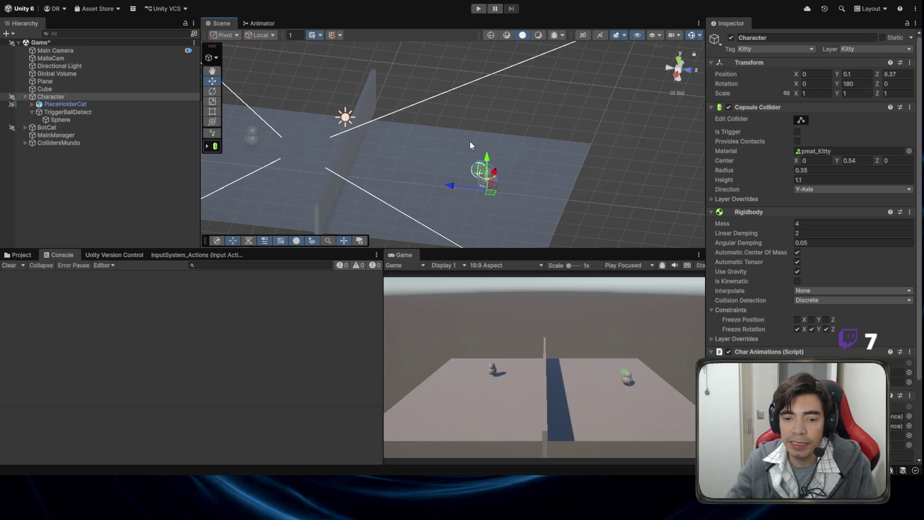
key(alt+Tab)
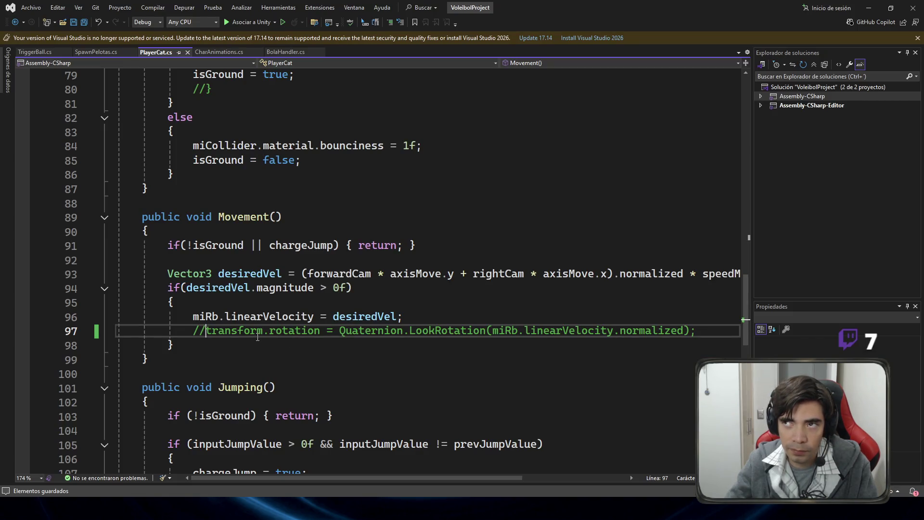
Step: Inspect the commented-out LookRotation call on line 97, then return to Unity
double_click(441, 333)
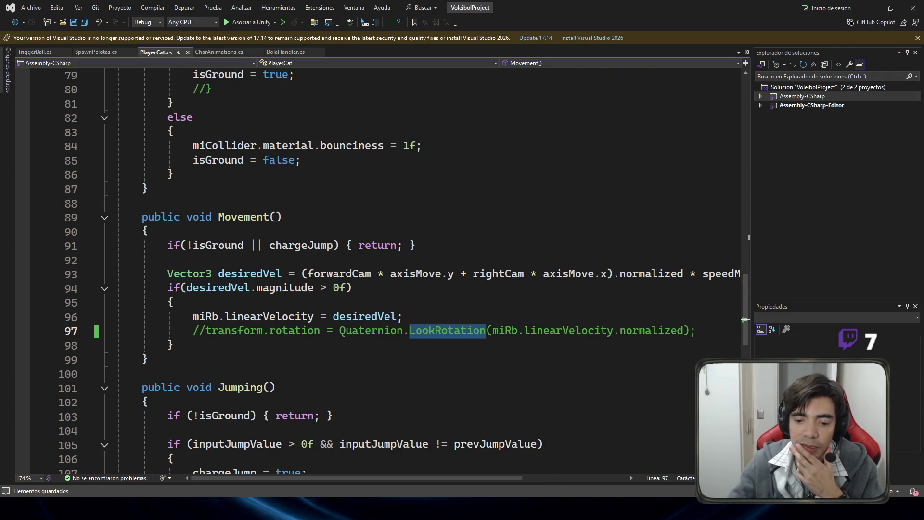
key(alt+Tab)
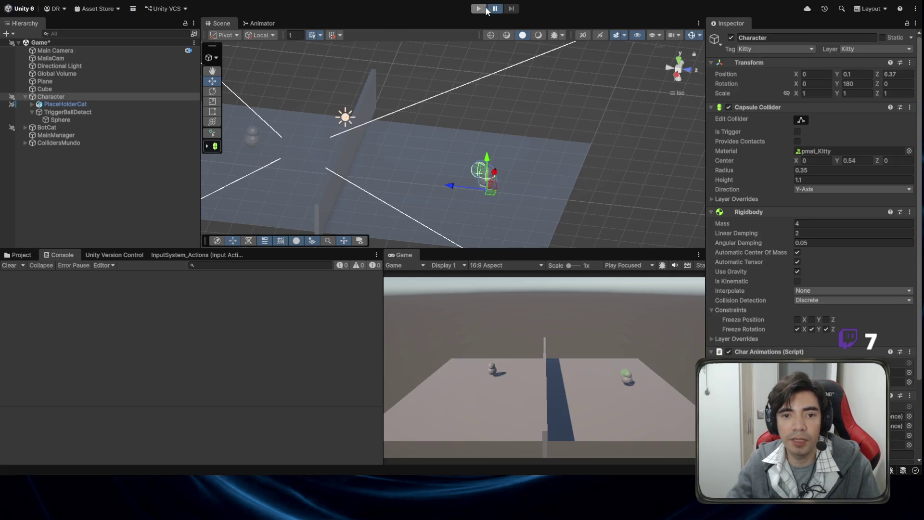
Step: Play-test a jump spike, logging Tiro Remate at altura 3,10683, then stop Play
click(479, 9)
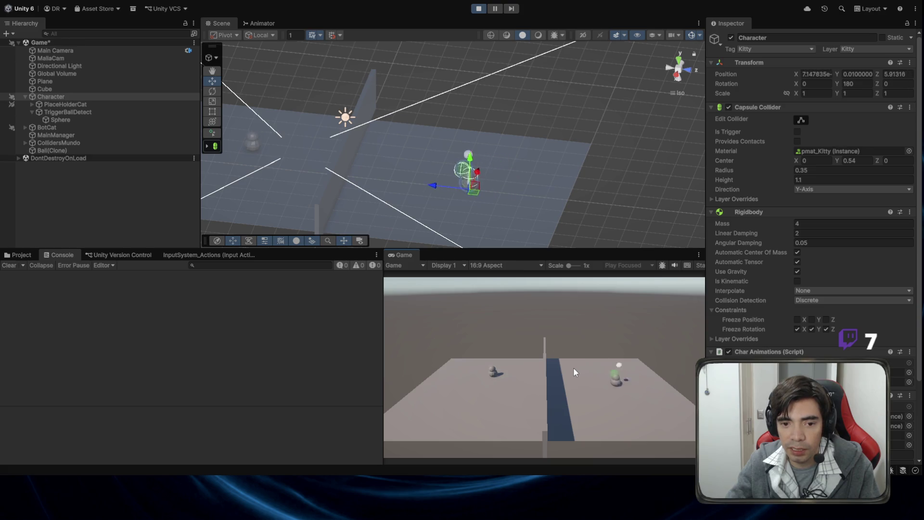
key(space)
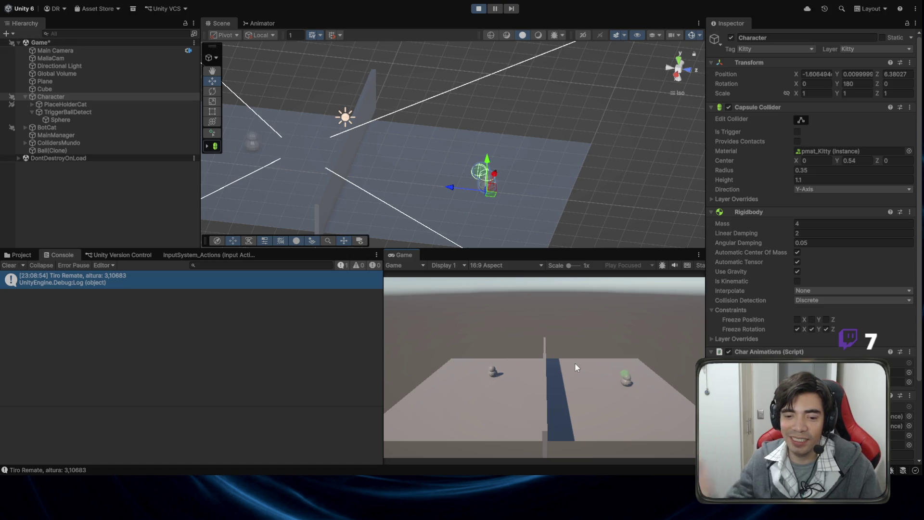
click(478, 10)
mouse_move(481, 102)
mouse_down()
mouse_move(476, 126)
mouse_move(439, 142)
mouse_move(515, 208)
mouse_move(412, 182)
mouse_up()
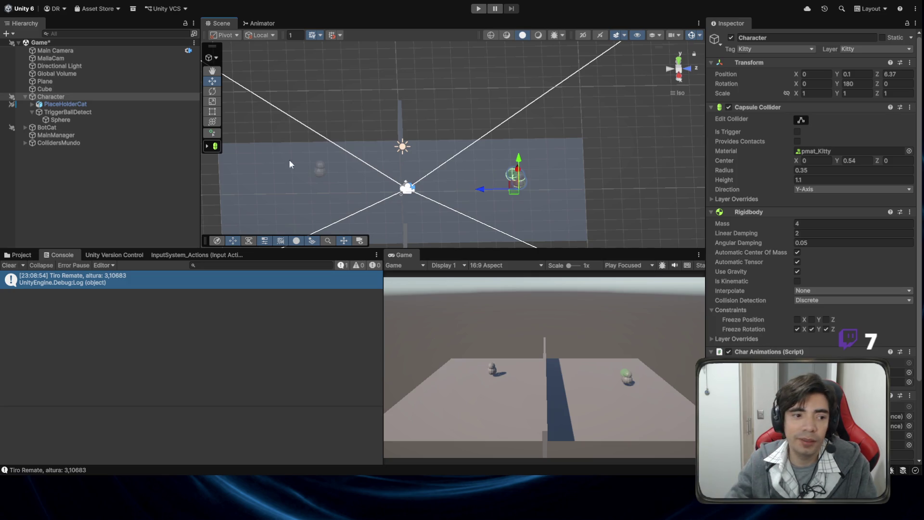
Step: Add the Ball prefab from Assets/Prefabs to the scene and collapse its four components
click(24, 255)
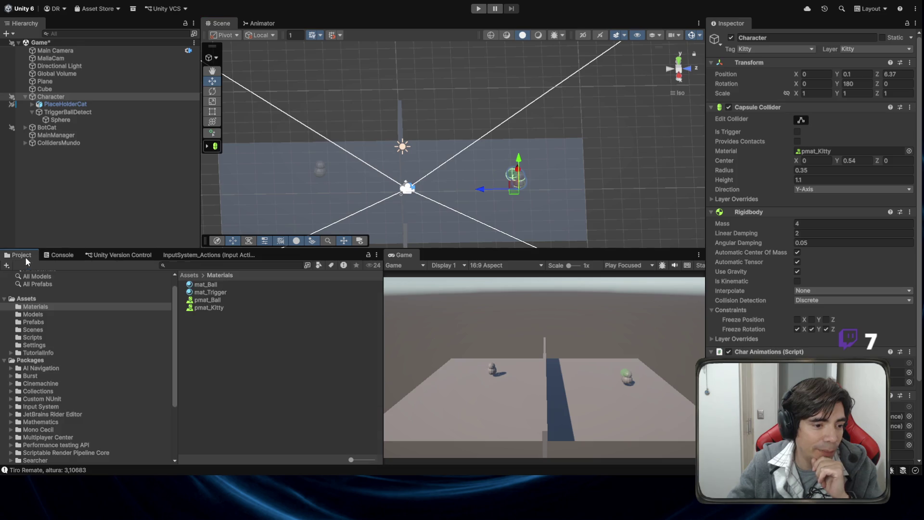
click(49, 321)
drag(196, 286, 73, 202)
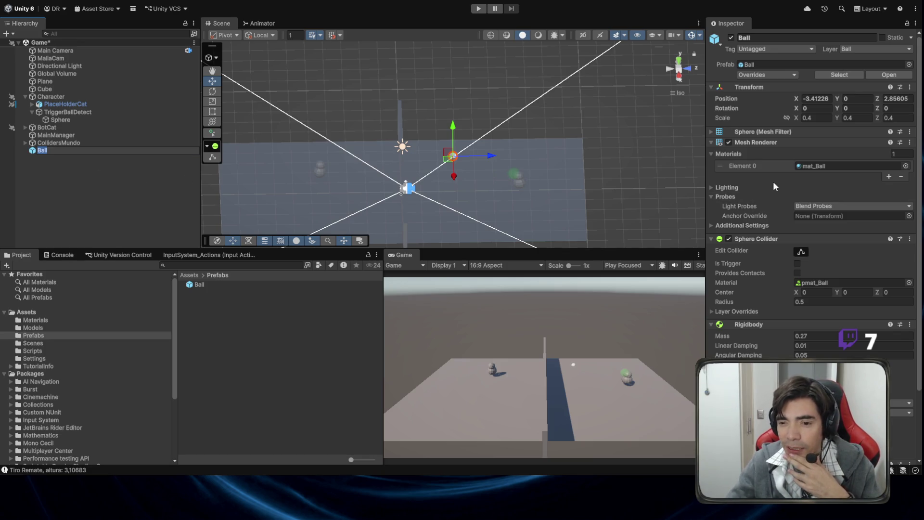
click(778, 141)
click(783, 153)
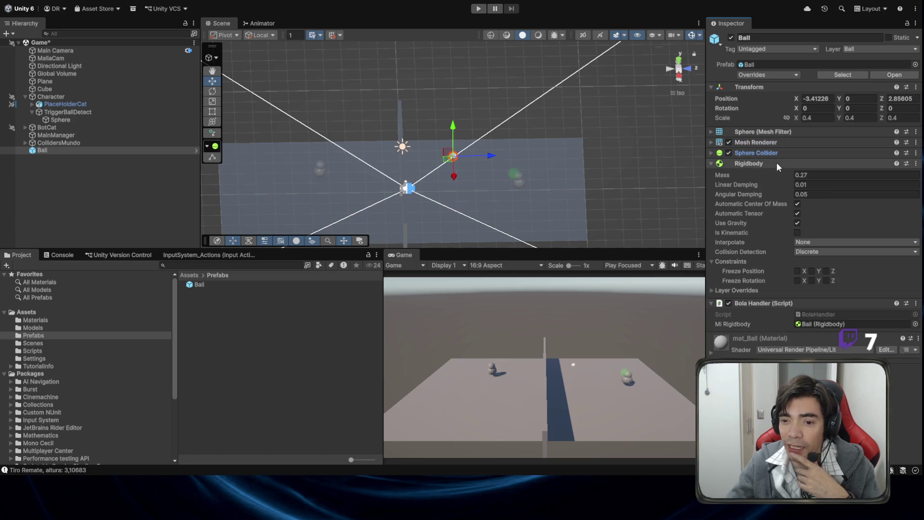
click(776, 163)
click(781, 174)
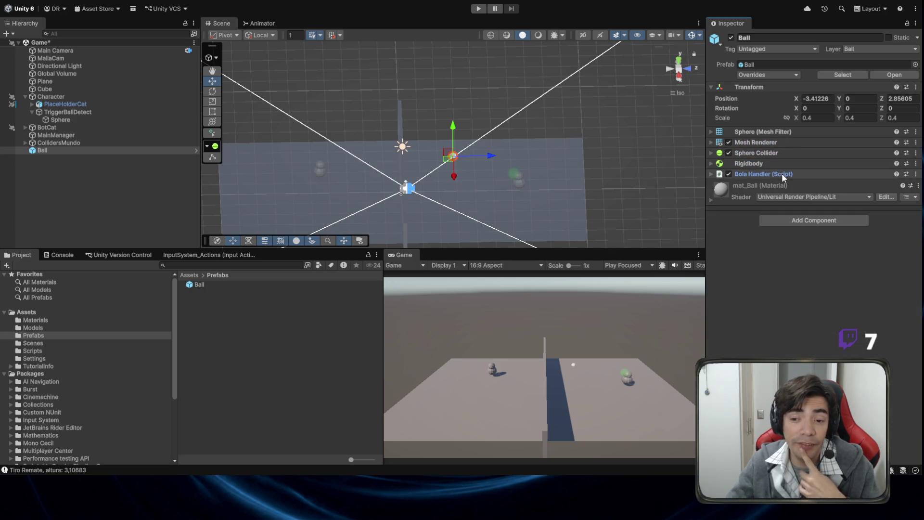
Step: Add a Trail Renderer to the Ball and move it to preview the magenta trail
click(780, 222)
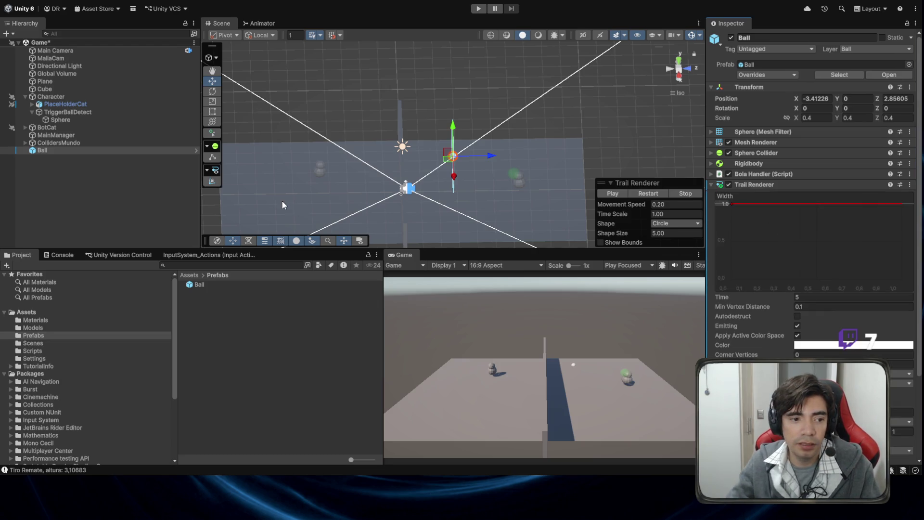
mouse_move(421, 160)
mouse_down()
mouse_move(295, 206)
mouse_move(404, 170)
mouse_move(433, 144)
mouse_move(405, 126)
mouse_up()
mouse_move(496, 167)
mouse_down()
mouse_move(343, 114)
mouse_move(392, 91)
mouse_move(574, 103)
mouse_up()
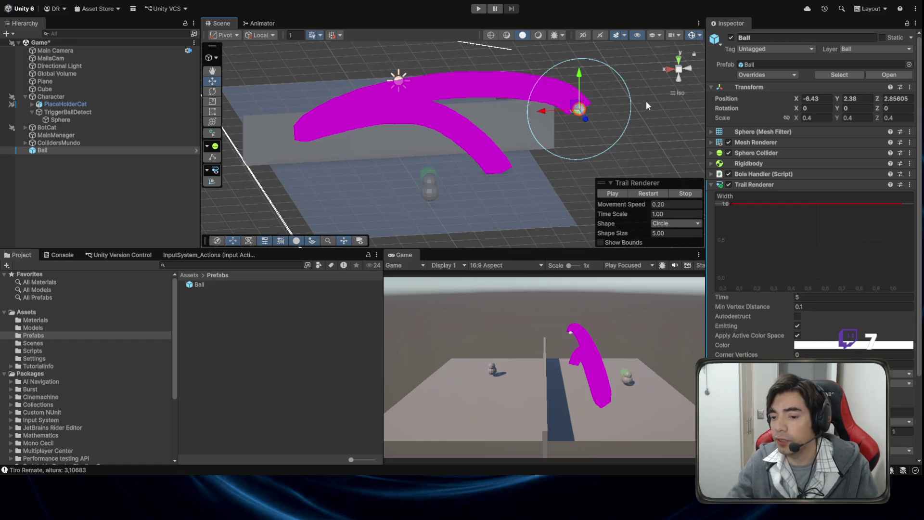
Step: Keep trail Time at 5 and lower the width curve to about 0.48
scroll(827, 203, down, 1)
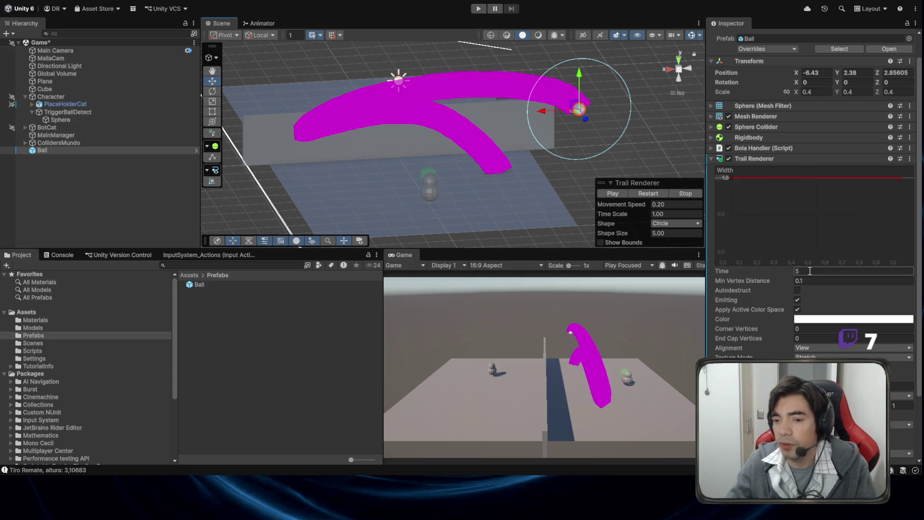
key(Return)
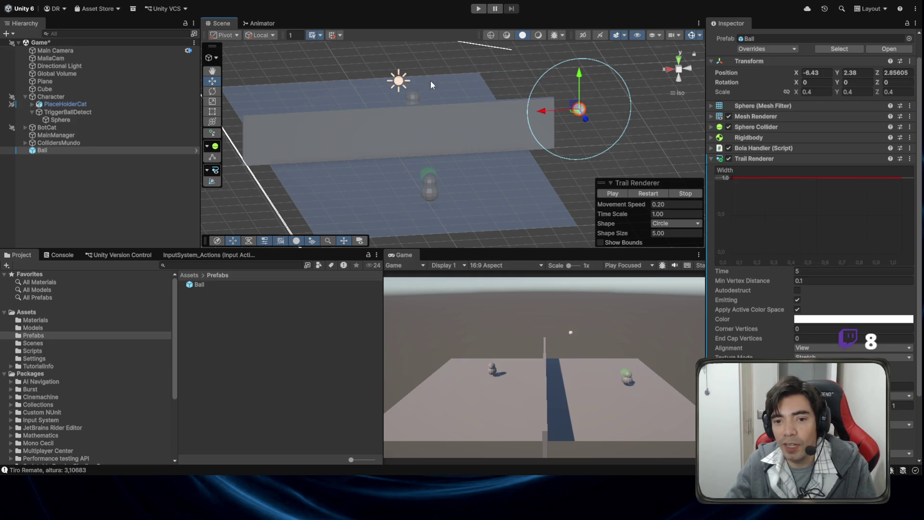
drag(729, 179, 734, 219)
right_click(733, 218)
drag(576, 108, 348, 135)
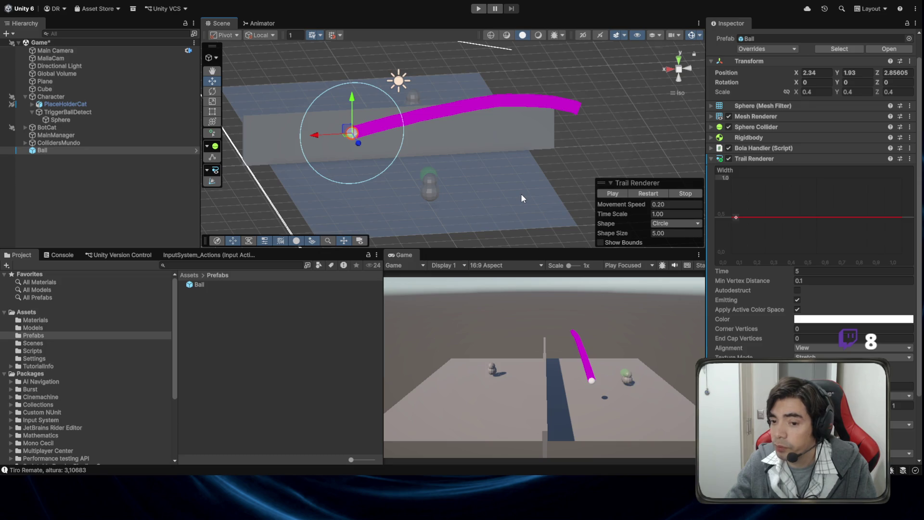
Step: Lower the trail width to about 0.42 and move the Ball up to preview it
drag(736, 219, 737, 223)
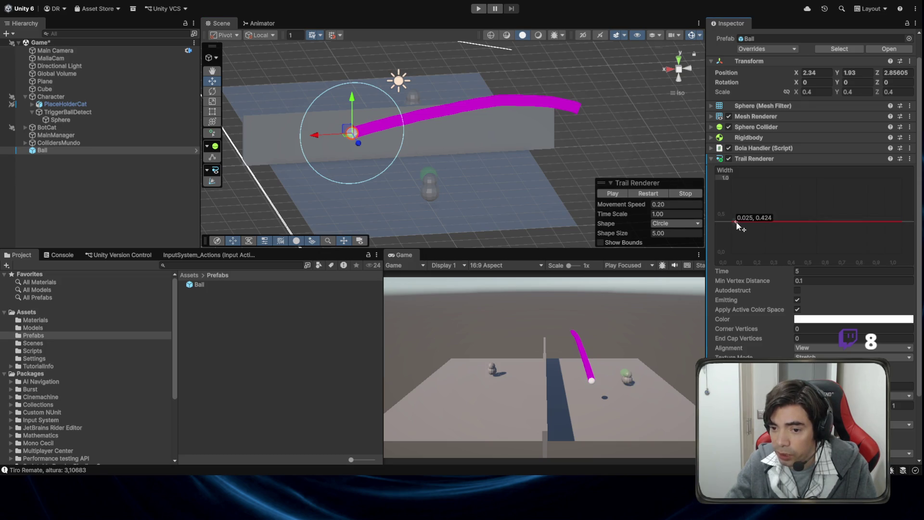
mouse_move(352, 132)
mouse_down()
mouse_move(520, 144)
mouse_move(472, 85)
mouse_move(367, 103)
mouse_up()
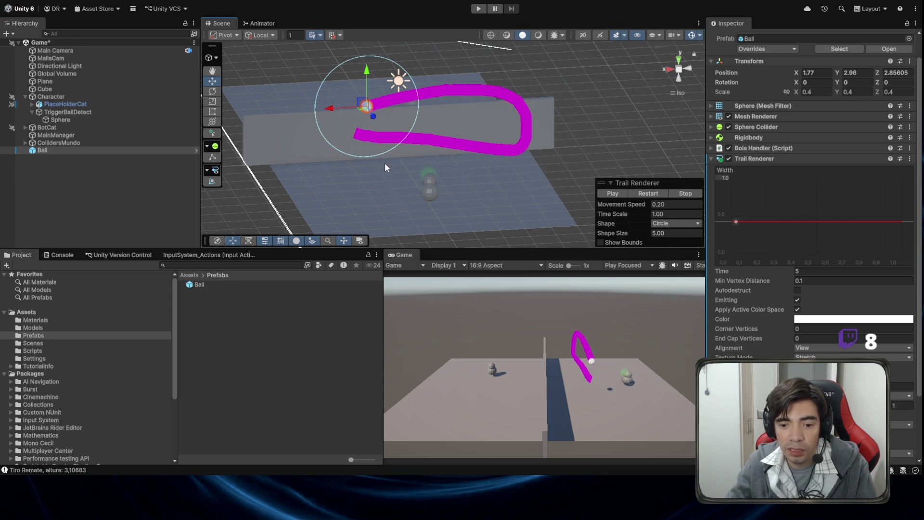
scroll(385, 163, up, 2)
mouse_move(431, 162)
mouse_down()
mouse_move(376, 145)
mouse_move(394, 140)
mouse_move(366, 131)
mouse_move(403, 140)
mouse_up()
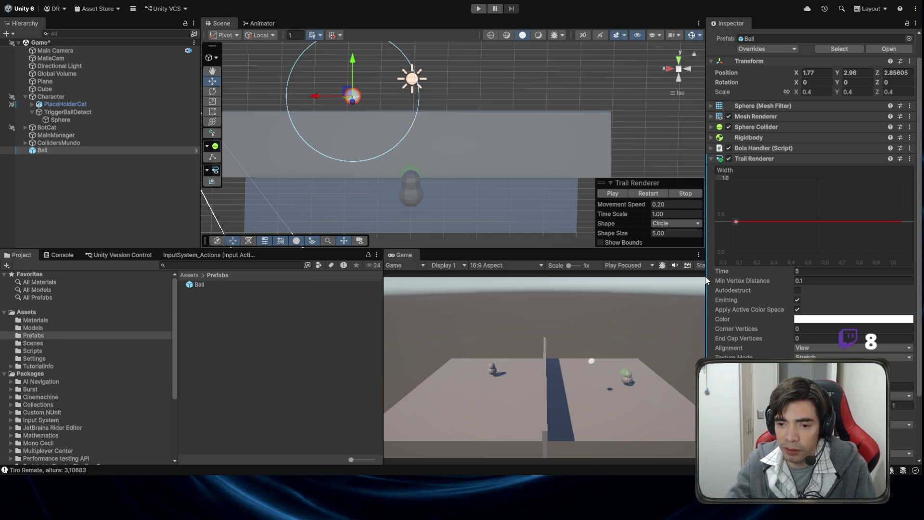
Step: Set the Trail Renderer colour to a cyan-to-white gradient
right_click(758, 221)
click(790, 170)
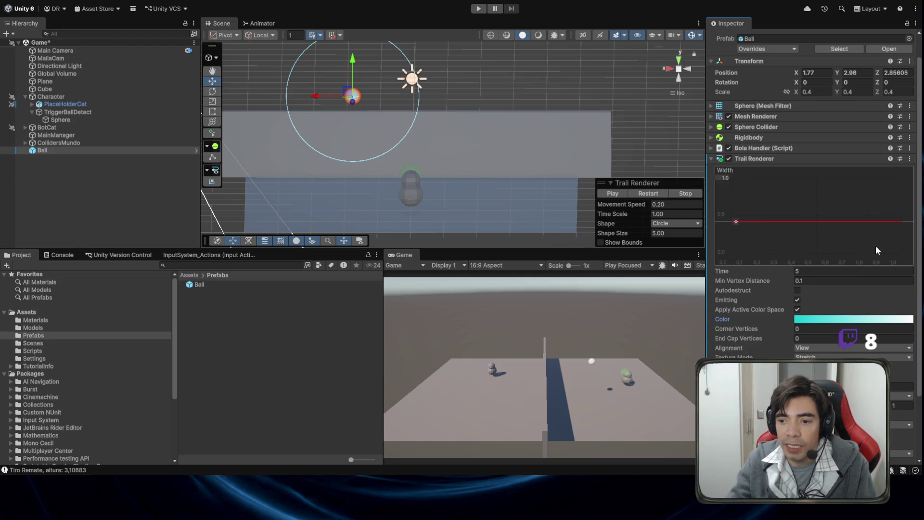
click(900, 222)
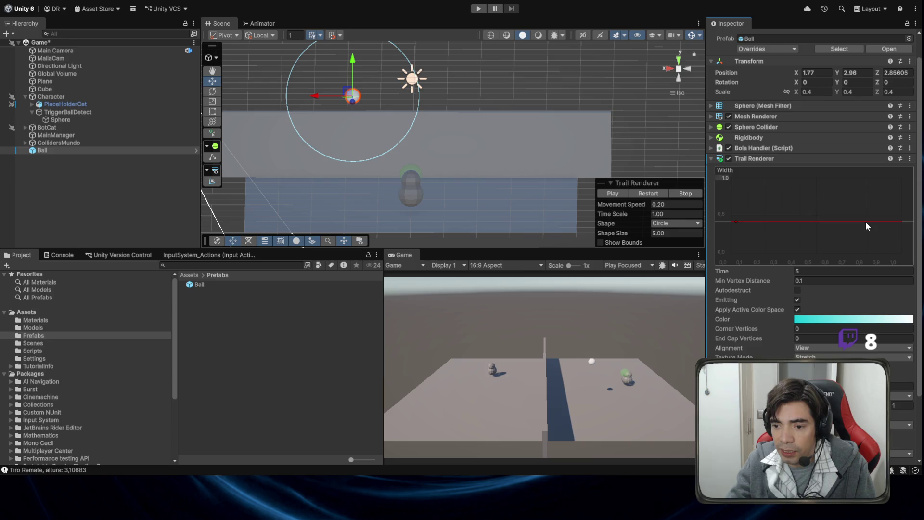
Step: Taper the width curve's end key to 0 with a sloped tangent and preview by swinging the Ball
mouse_move(864, 221)
mouse_down()
mouse_move(888, 258)
mouse_move(896, 255)
mouse_up()
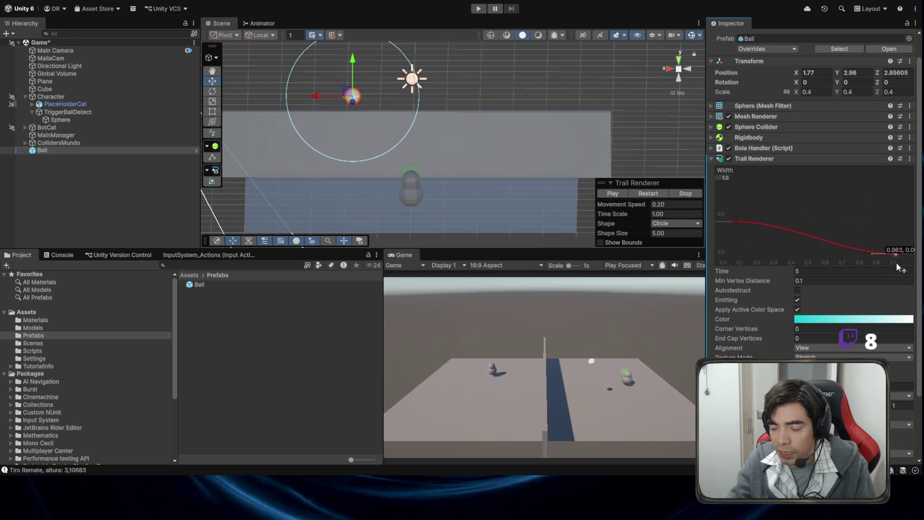
right_click(873, 252)
click(744, 294)
drag(351, 94, 597, 87)
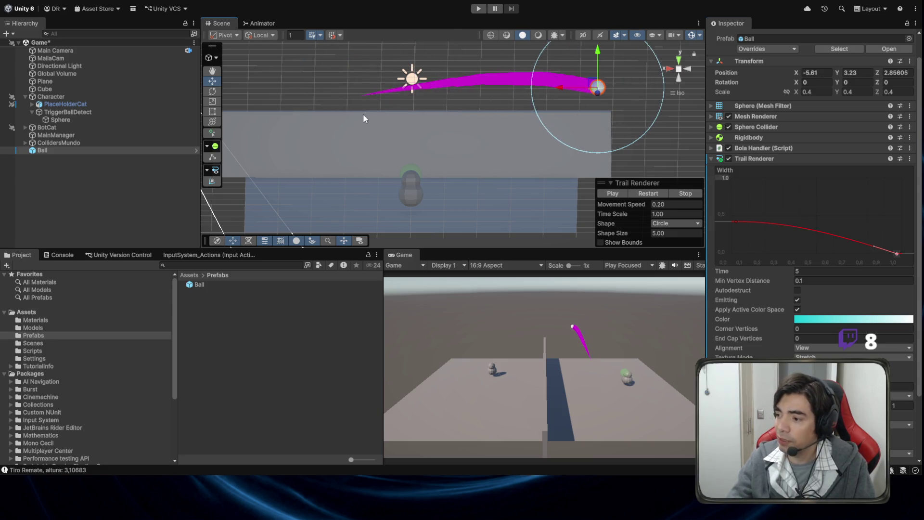
mouse_move(597, 87)
mouse_down()
mouse_move(600, 134)
mouse_move(325, 163)
mouse_move(646, 92)
mouse_move(305, 111)
mouse_move(605, 169)
mouse_move(609, 108)
mouse_move(344, 195)
mouse_move(408, 126)
mouse_move(571, 134)
mouse_move(456, 158)
mouse_move(360, 98)
mouse_move(388, 114)
mouse_up()
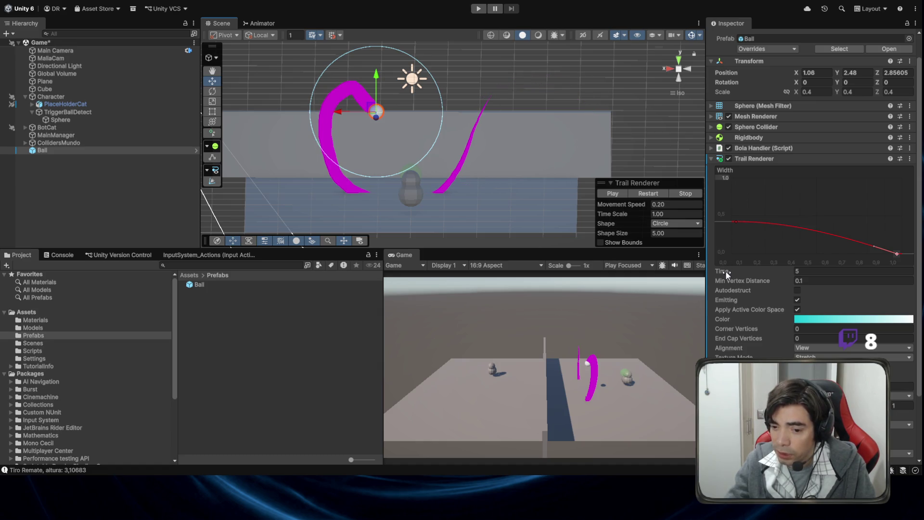
Step: Change the Ball's Trail Renderer Time from 5 to 0.5
scroll(767, 294, down, 3)
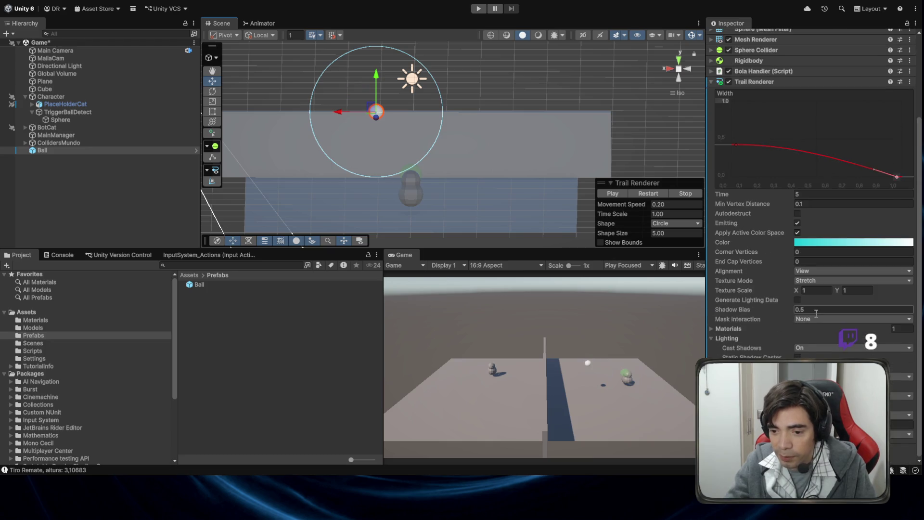
scroll(813, 308, up, 1)
click(813, 219)
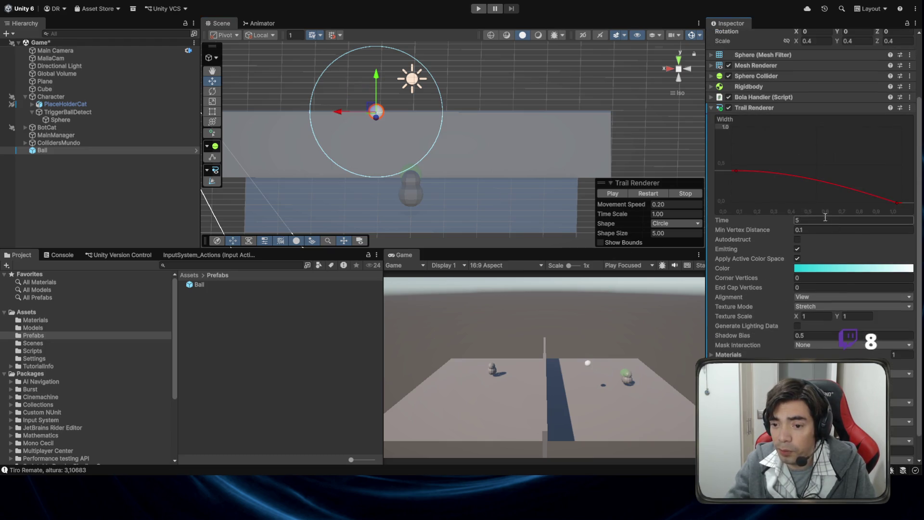
text(0.5)
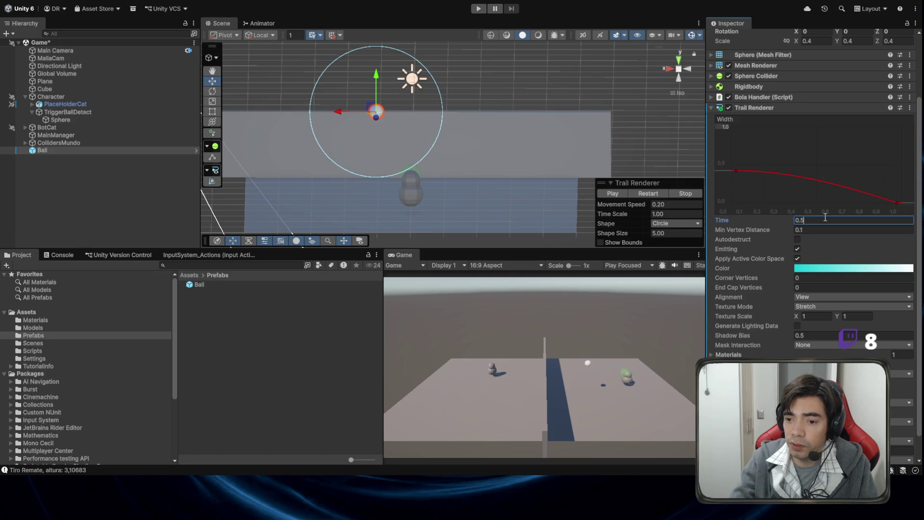
Step: Drag the Ball around the Scene view to preview the shorter, quickly fading trail
mouse_move(371, 107)
mouse_down()
mouse_move(556, 82)
mouse_move(597, 99)
mouse_move(243, 120)
mouse_move(492, 128)
mouse_move(605, 146)
mouse_move(490, 140)
mouse_move(448, 168)
mouse_move(446, 185)
mouse_move(351, 179)
mouse_move(493, 167)
mouse_up()
mouse_move(541, 129)
mouse_down()
mouse_move(445, 103)
mouse_move(287, 159)
mouse_move(408, 105)
mouse_move(568, 179)
mouse_move(343, 83)
mouse_move(265, 115)
mouse_move(592, 158)
mouse_move(217, 151)
mouse_move(529, 150)
mouse_move(307, 92)
mouse_move(486, 107)
mouse_move(530, 149)
mouse_move(424, 111)
mouse_move(480, 112)
mouse_move(500, 95)
mouse_move(558, 100)
mouse_up()
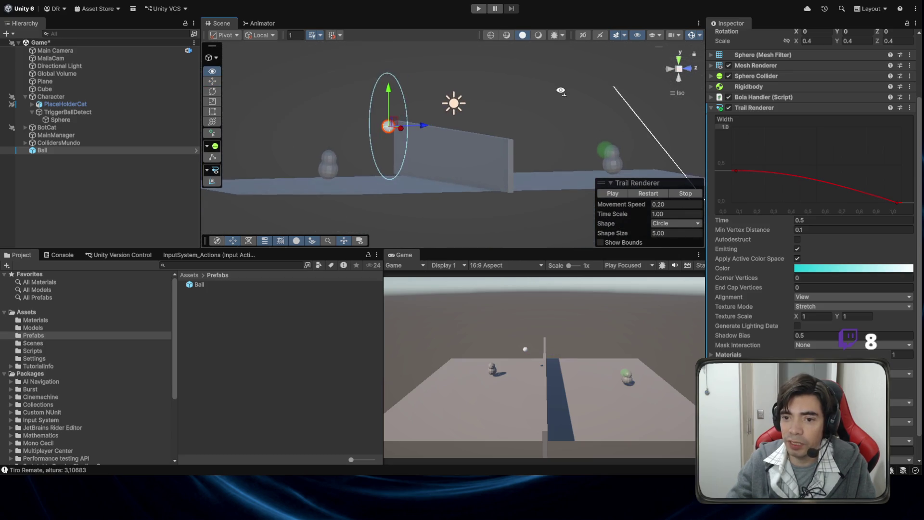
alt+drag(503, 115, 385, 104)
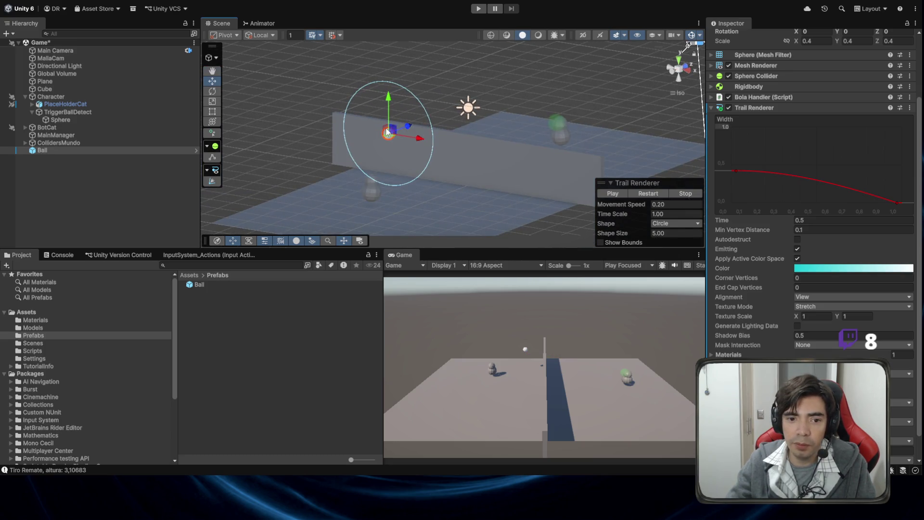
scroll(803, 188, down, 2)
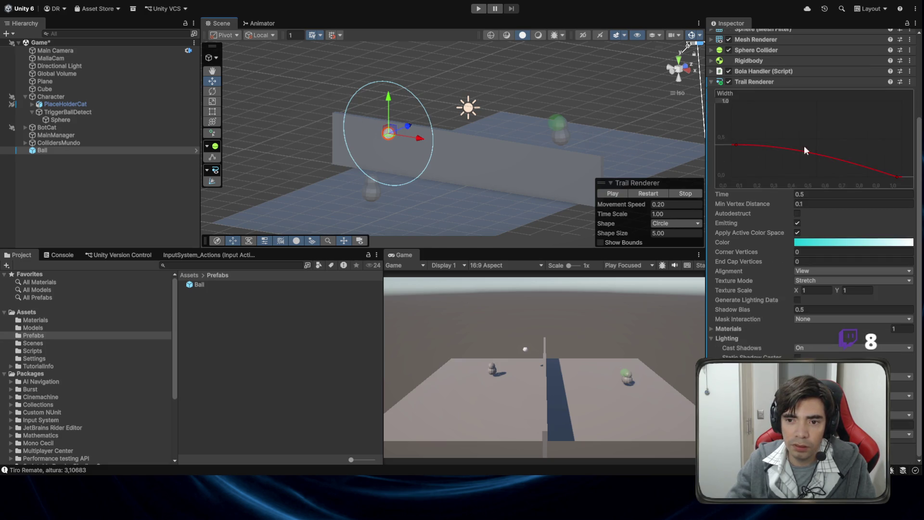
scroll(800, 146, up, 8)
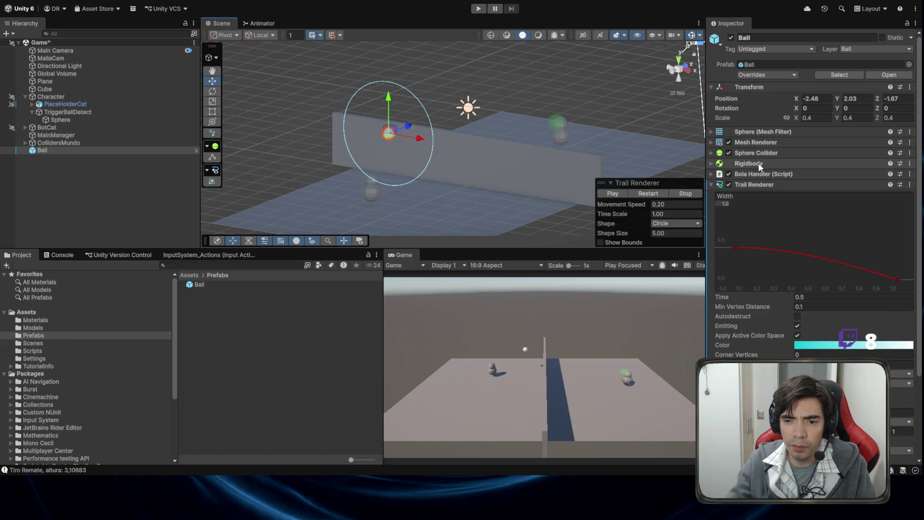
alt+drag(535, 160, 529, 166)
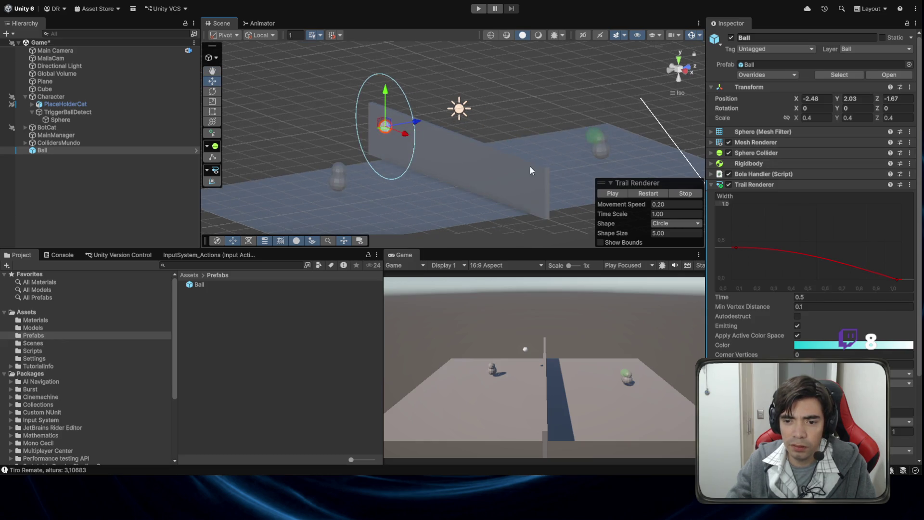
Step: Toggle the Trail Renderer off and restore it with undo and redo
click(728, 185)
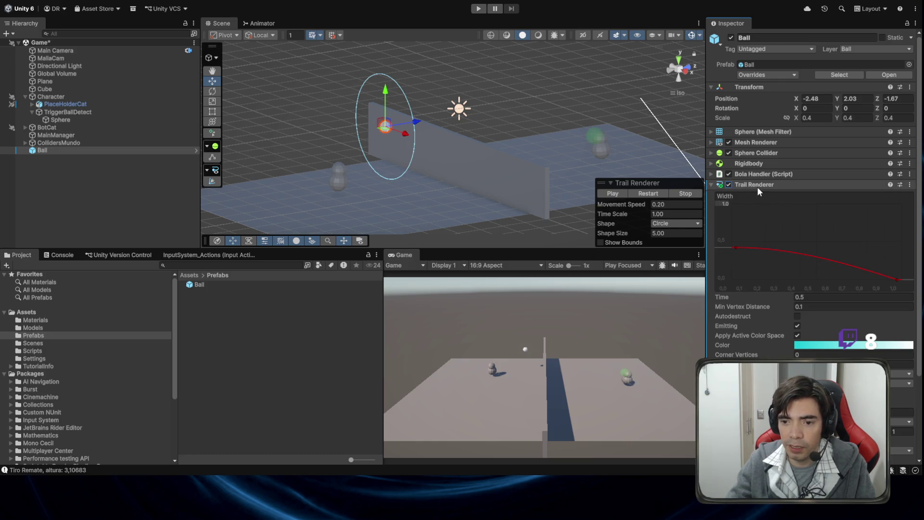
key(ctrl+z)
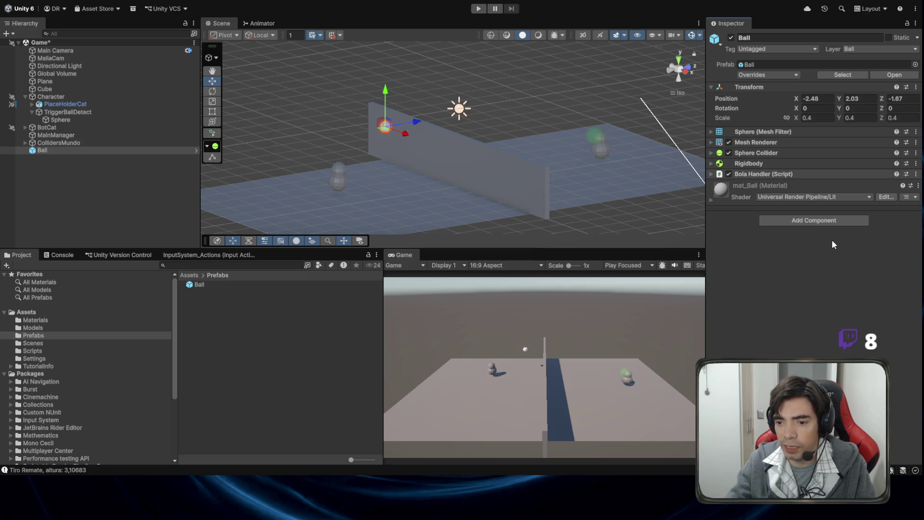
key(ctrl+y)
scroll(864, 204, down, 5)
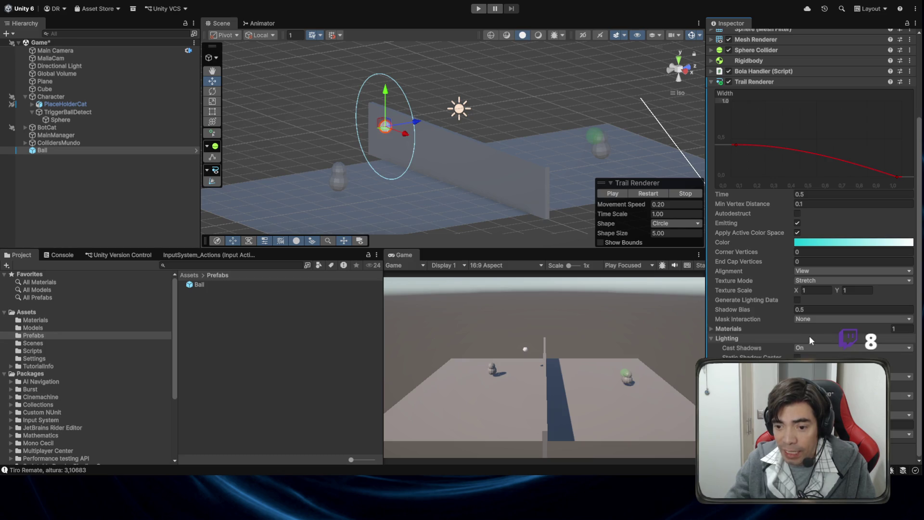
Step: In the Materials folder, give the new material the name mat_TrailBall
click(712, 328)
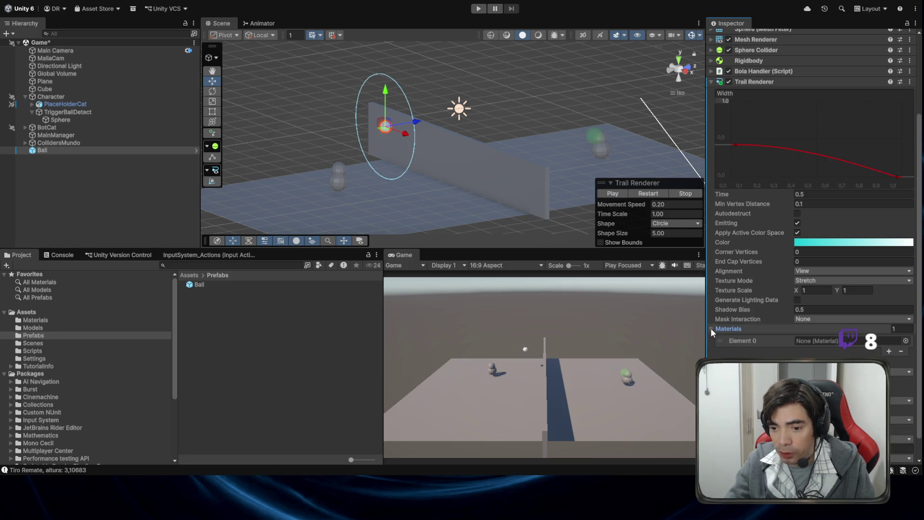
click(54, 320)
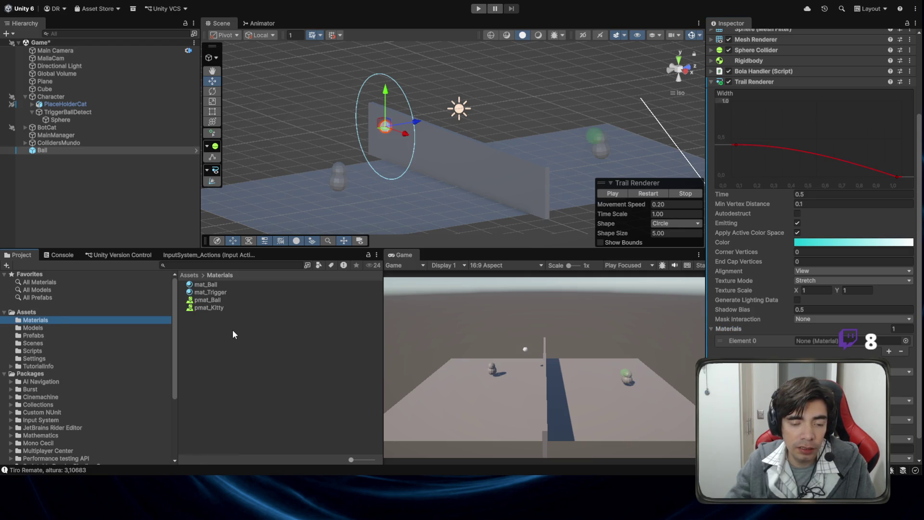
click(233, 330)
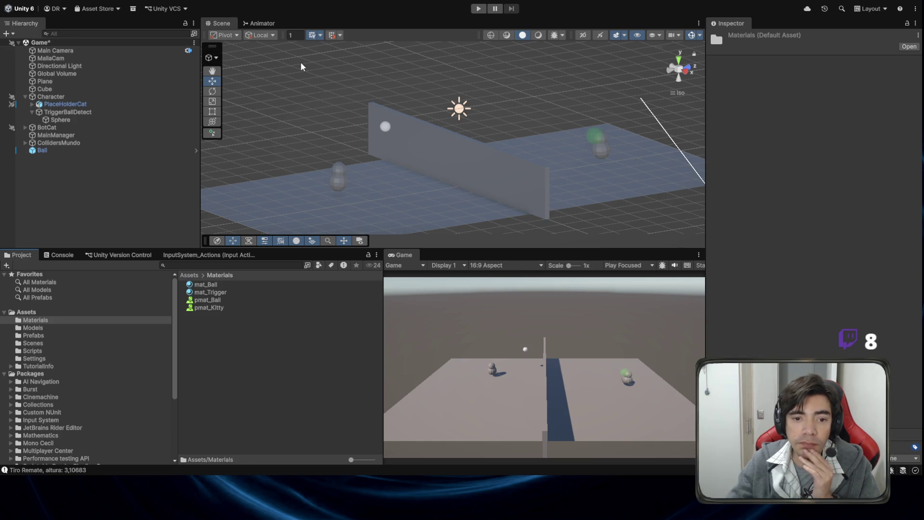
text(mat_trailBall)
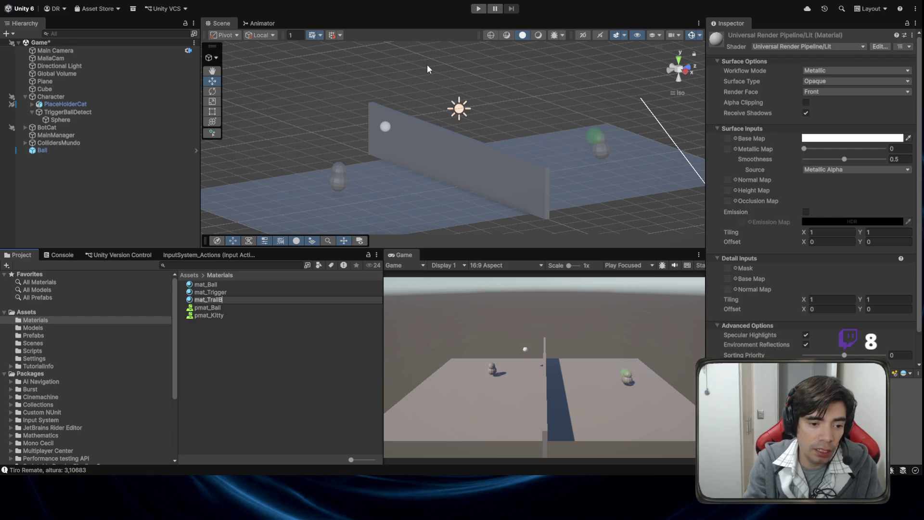
key(Return)
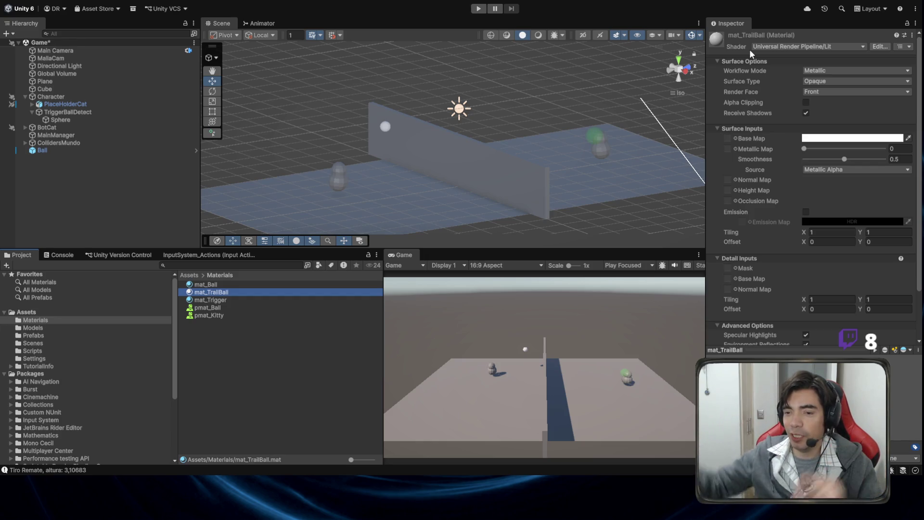
click(783, 51)
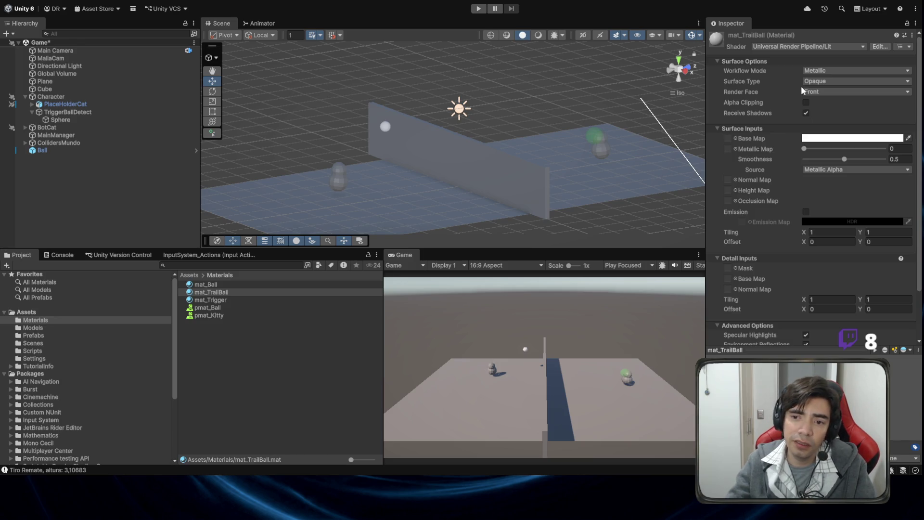
Step: Switch mat_TrailBall to URP Particles/Unlit, try a teal base colour, then keep it white
key(ctrl+z)
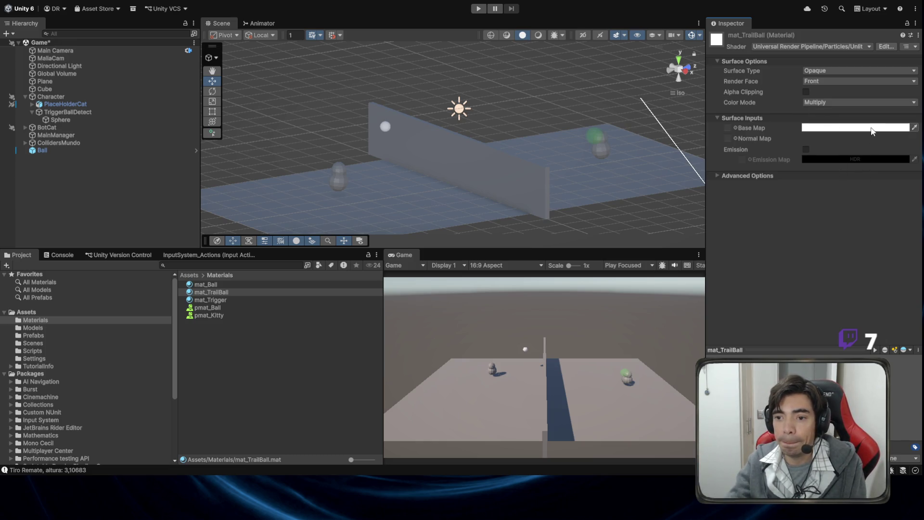
key(ctrl+z)
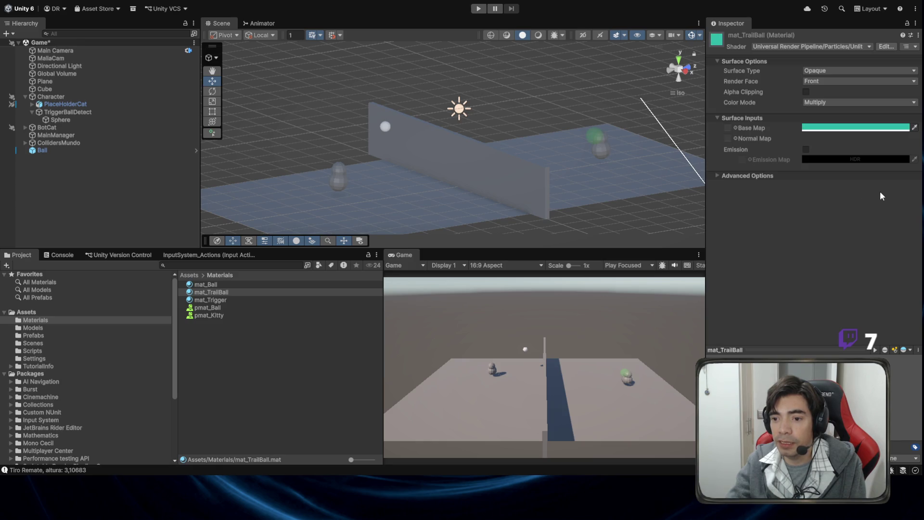
key(ctrl+y)
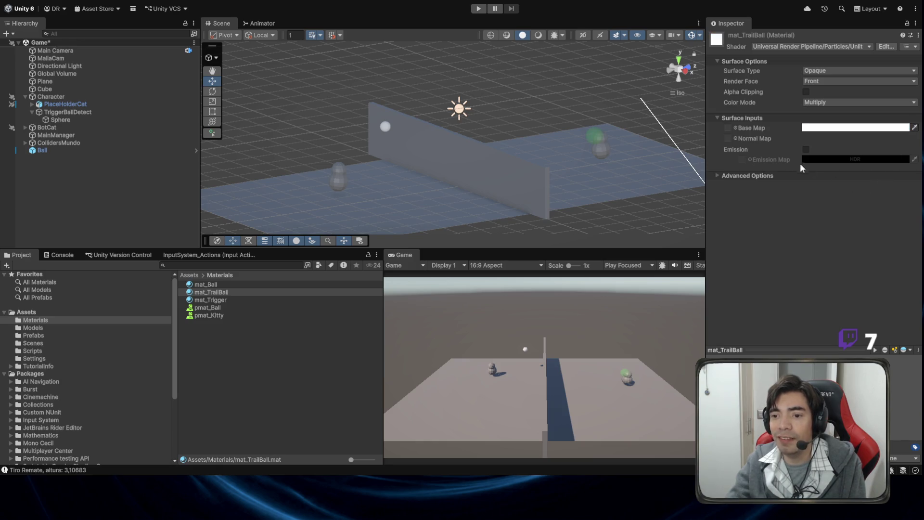
click(915, 128)
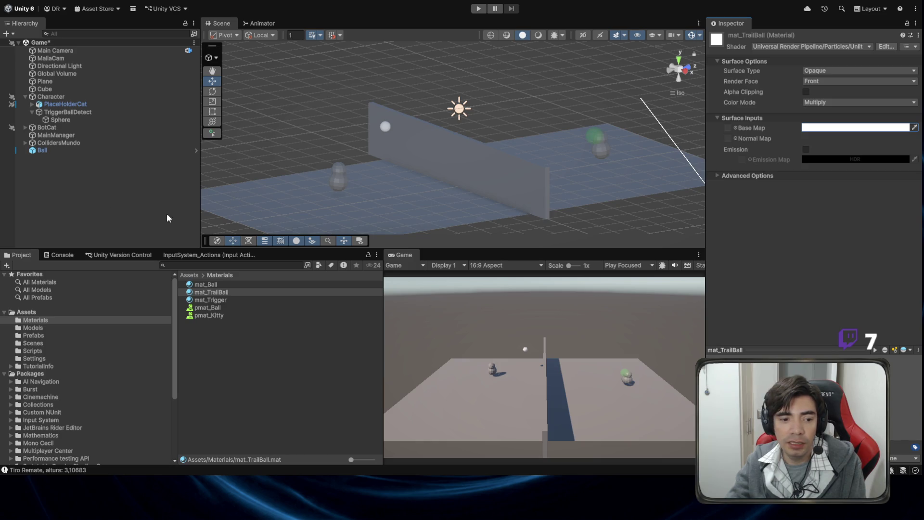
Step: Assign mat_TrailBall to the Ball's Trail Renderer Materials Element 0
click(59, 150)
scroll(727, 249, down, 5)
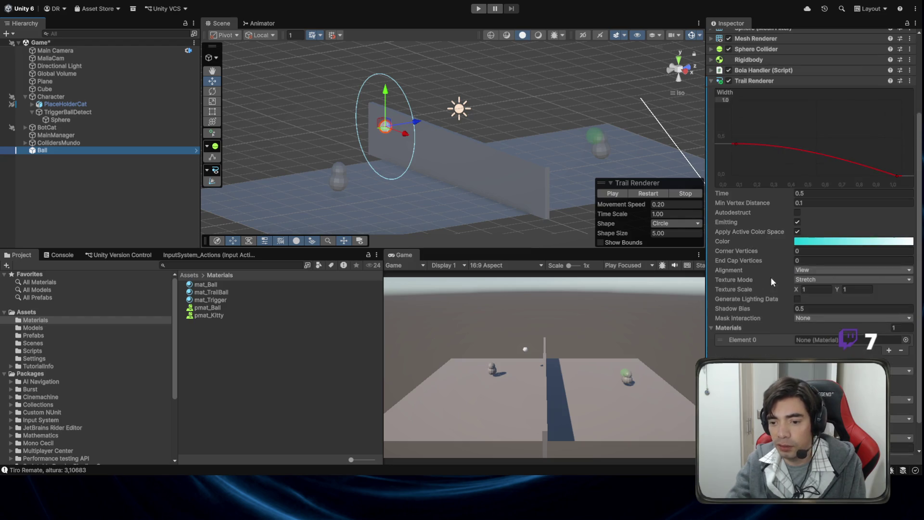
click(881, 241)
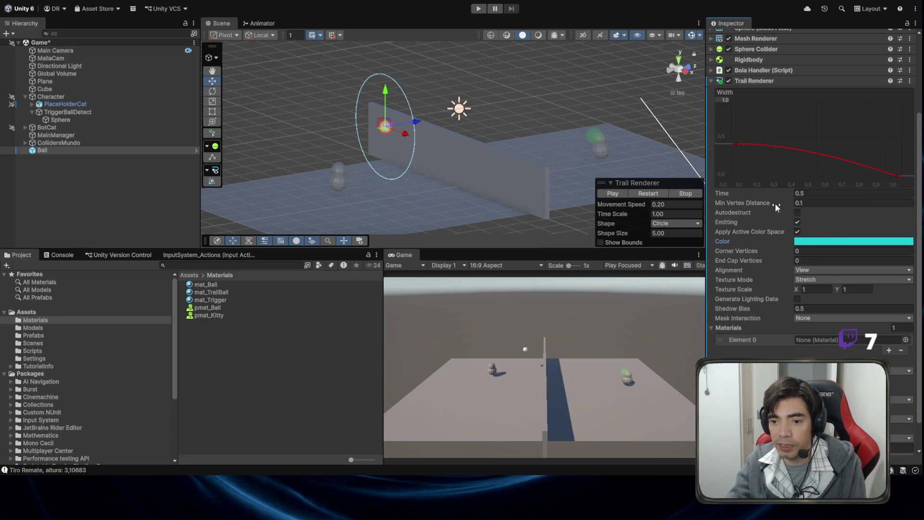
mouse_move(210, 292)
mouse_down()
mouse_move(406, 319)
mouse_move(819, 340)
mouse_up()
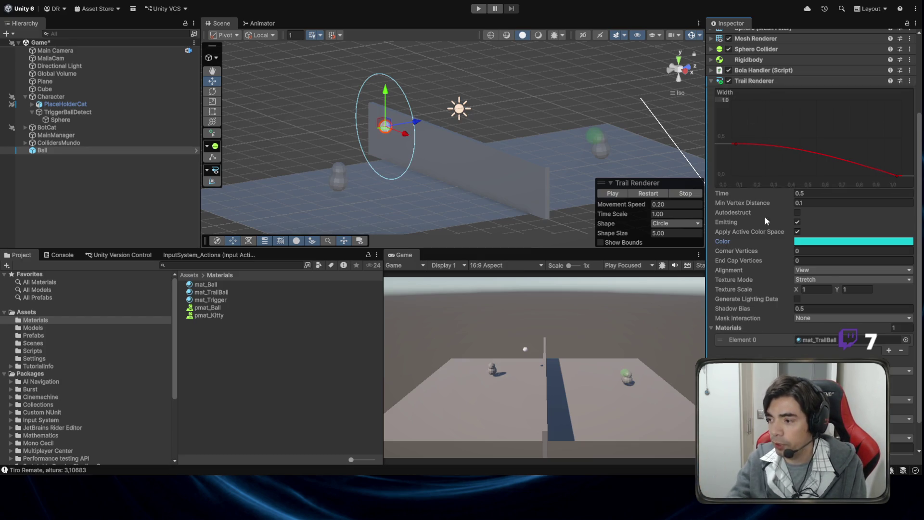
Step: Lower the first Width curve key and move the Ball to preview the cyan trail
mouse_move(481, 144)
mouse_down()
mouse_move(452, 143)
mouse_move(568, 195)
mouse_up()
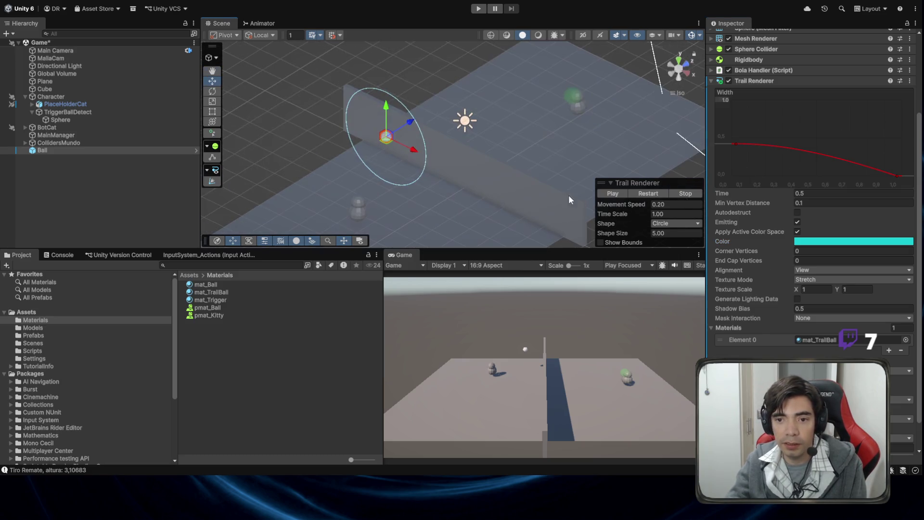
click(685, 77)
mouse_move(410, 126)
mouse_down()
mouse_move(551, 102)
mouse_move(597, 137)
mouse_move(403, 108)
mouse_move(345, 136)
mouse_move(605, 125)
mouse_move(352, 116)
mouse_up()
drag(735, 145, 735, 152)
mouse_move(354, 120)
mouse_down()
mouse_move(374, 111)
mouse_move(539, 109)
mouse_move(364, 123)
mouse_move(553, 110)
mouse_move(376, 101)
mouse_move(384, 98)
mouse_move(554, 133)
mouse_move(407, 90)
mouse_move(469, 104)
mouse_up()
scroll(833, 141, up, 5)
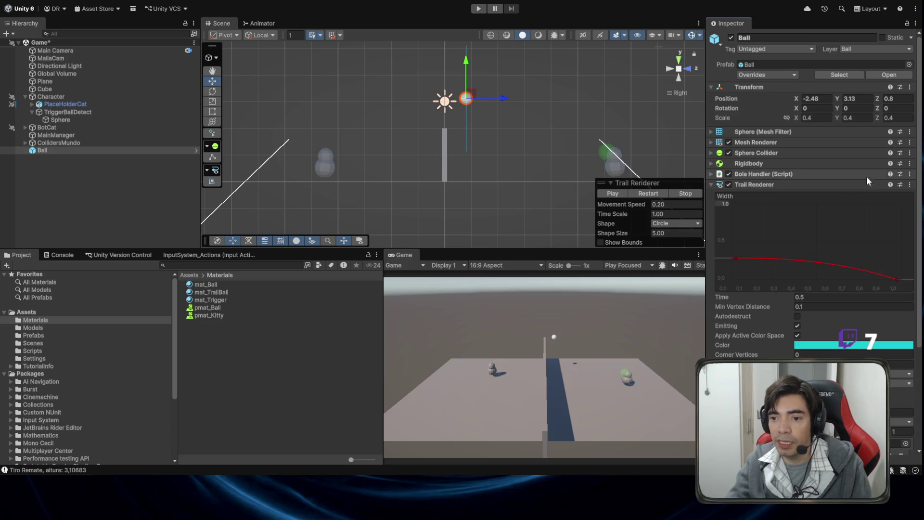
Step: Delete the Ball object from the scene Hierarchy
click(792, 186)
click(62, 181)
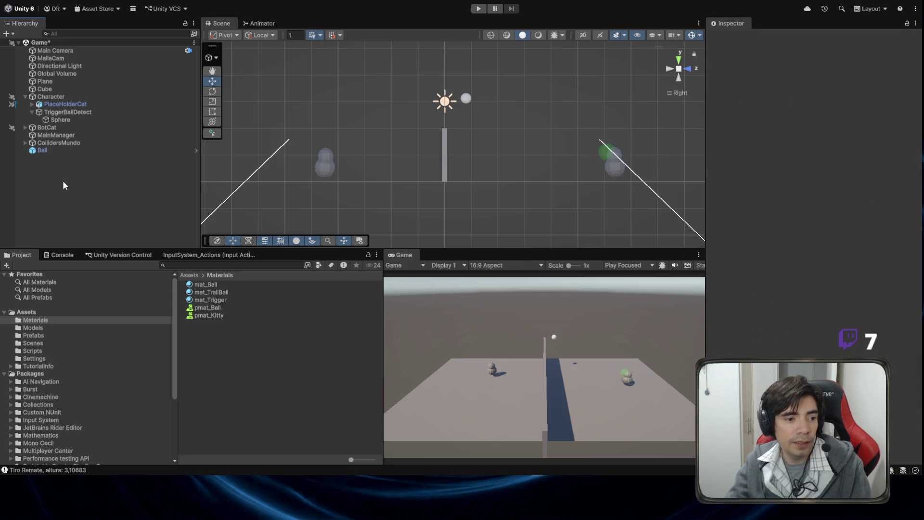
click(48, 149)
key(Delete)
Step: Play-test serving and spiking the spawned ball to see its cyan trail, then stop
click(478, 8)
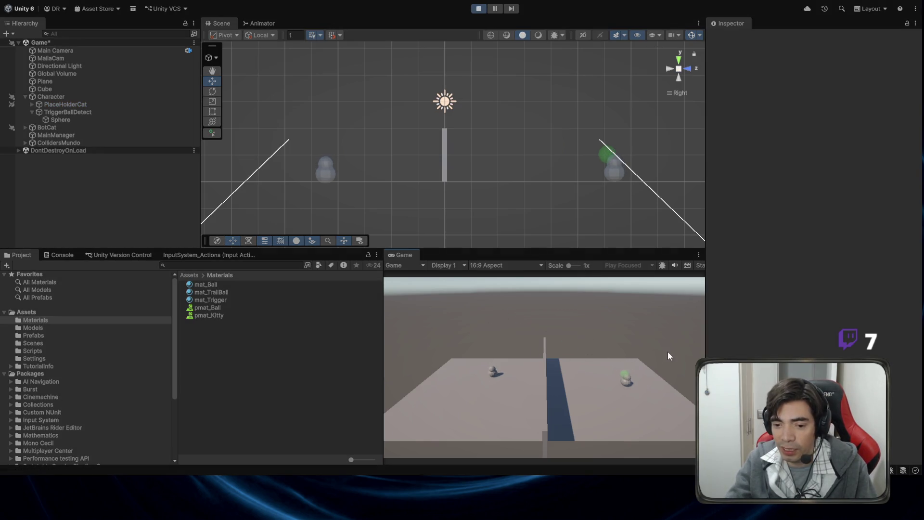
click(656, 373)
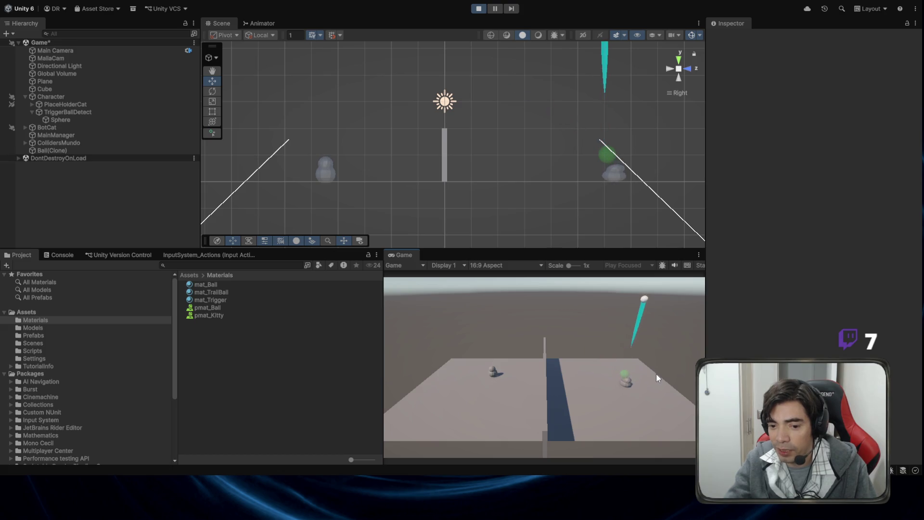
key(space)
click(648, 371)
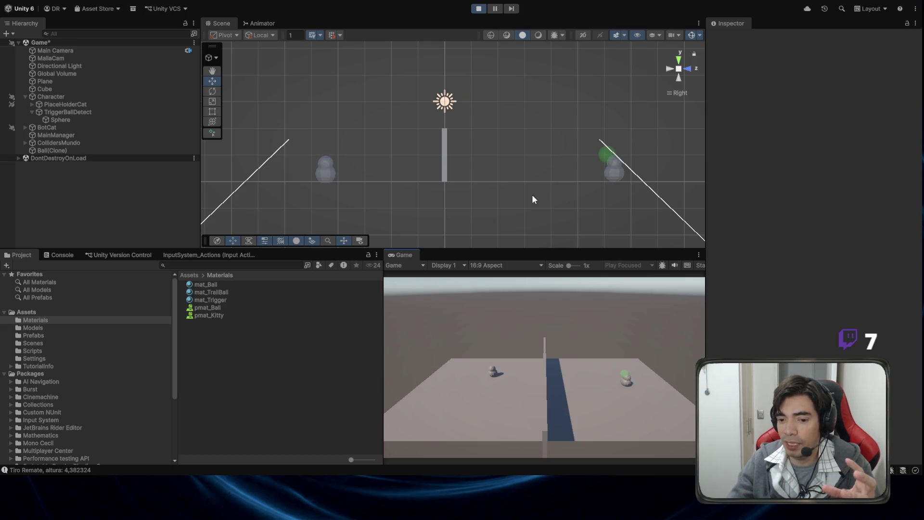
click(479, 9)
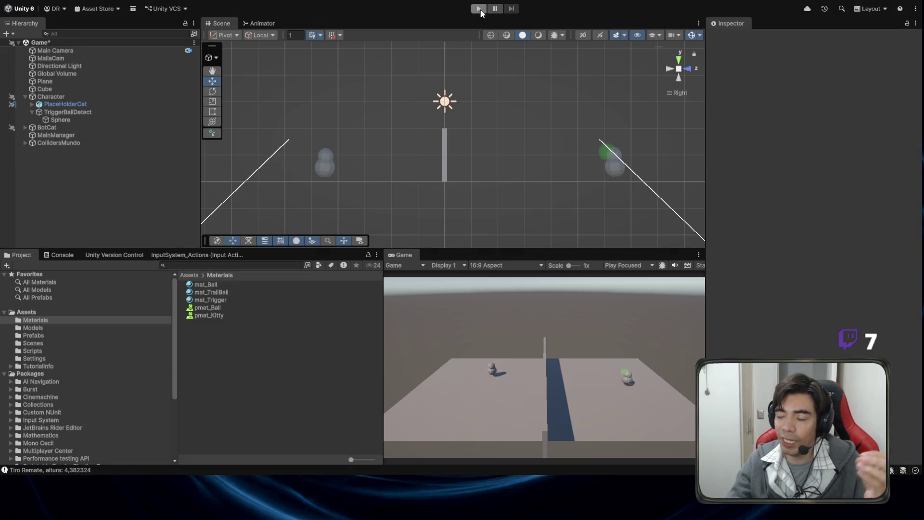
click(479, 9)
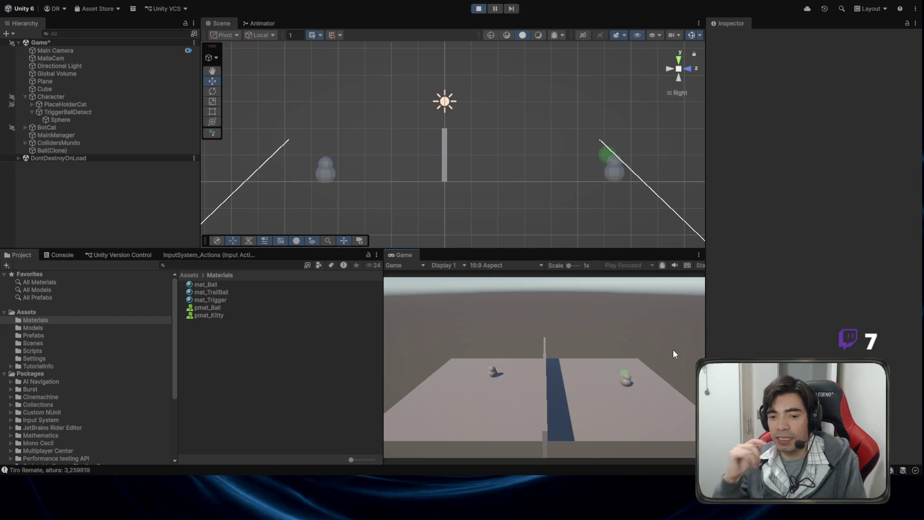
click(478, 10)
mouse_move(457, 88)
mouse_down()
mouse_move(449, 93)
mouse_move(509, 196)
mouse_up()
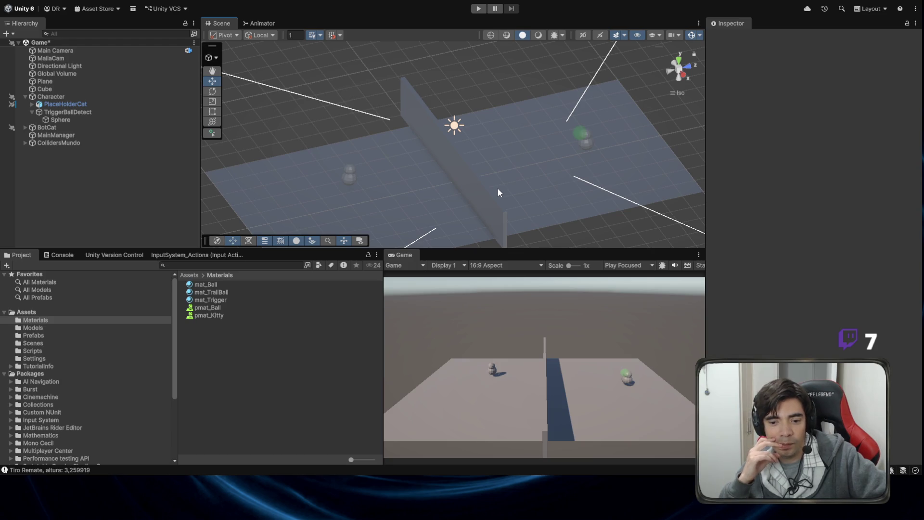
Step: Select BotCat and collapse its Capsule Collider settings
mouse_move(524, 196)
mouse_down()
mouse_move(350, 165)
mouse_move(470, 177)
mouse_move(423, 152)
mouse_up()
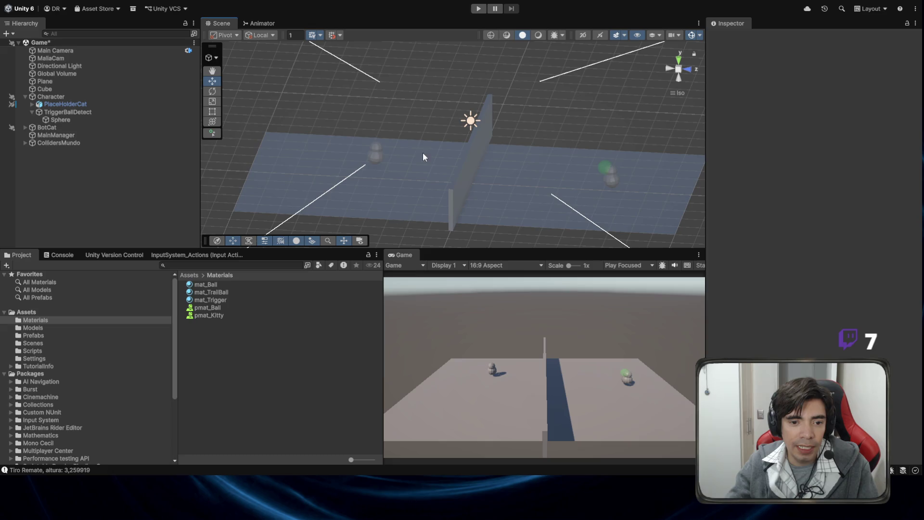
click(376, 151)
click(65, 128)
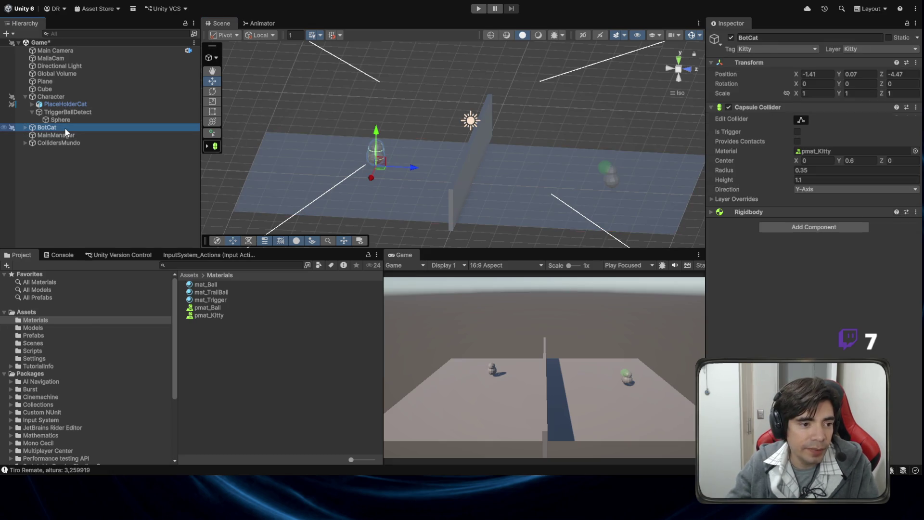
click(741, 106)
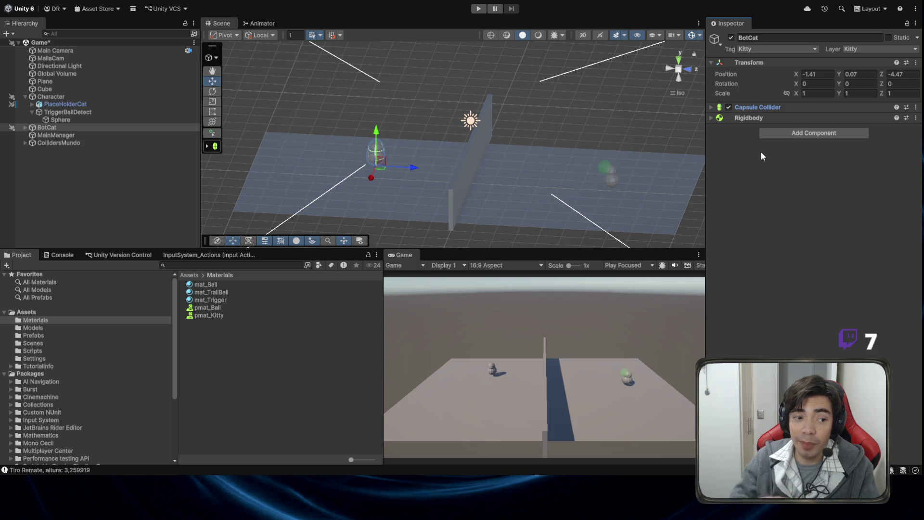
Step: Duplicate the player's TriggerBallDetect and parent TriggerBallDetect (1) under BotCat
click(148, 112)
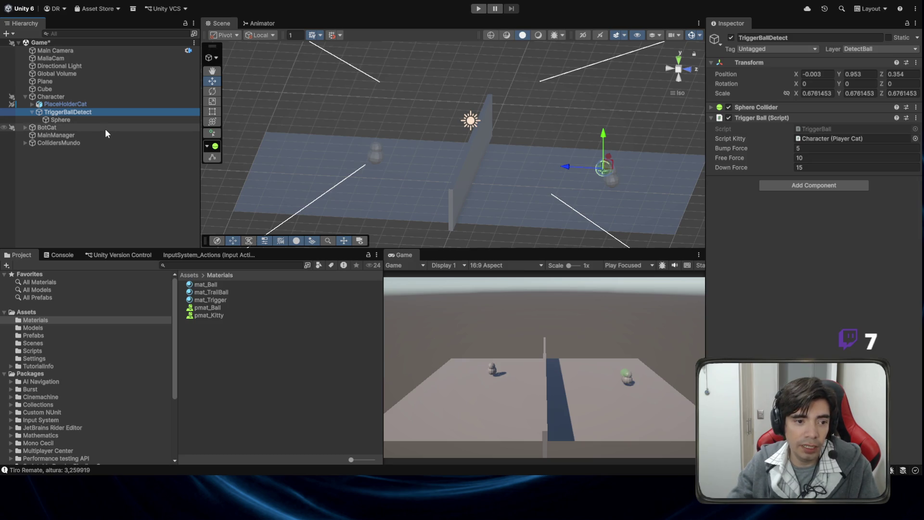
key(ctrl+d)
mouse_move(61, 130)
mouse_down()
mouse_move(62, 141)
mouse_move(69, 134)
mouse_up()
click(37, 135)
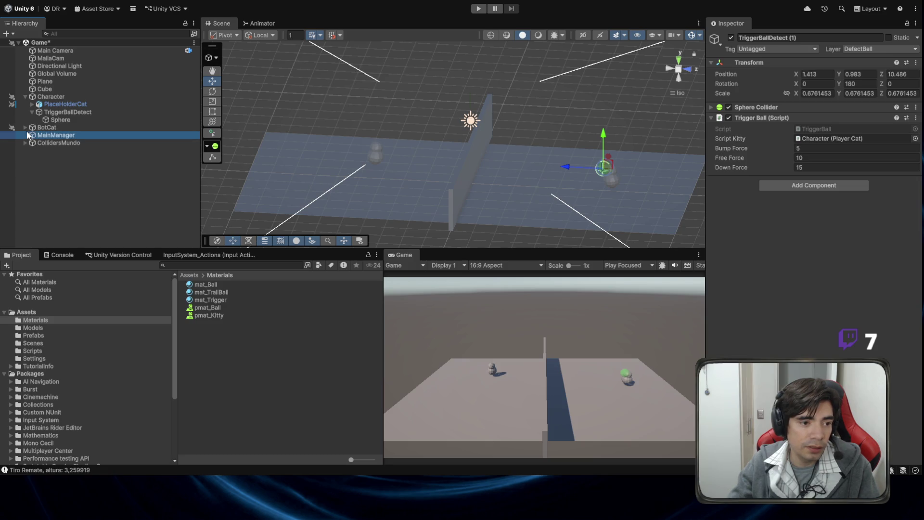
Step: Reset TriggerBallDetect (1)'s local position under BotCat to 0, 0, 0
click(25, 128)
click(59, 159)
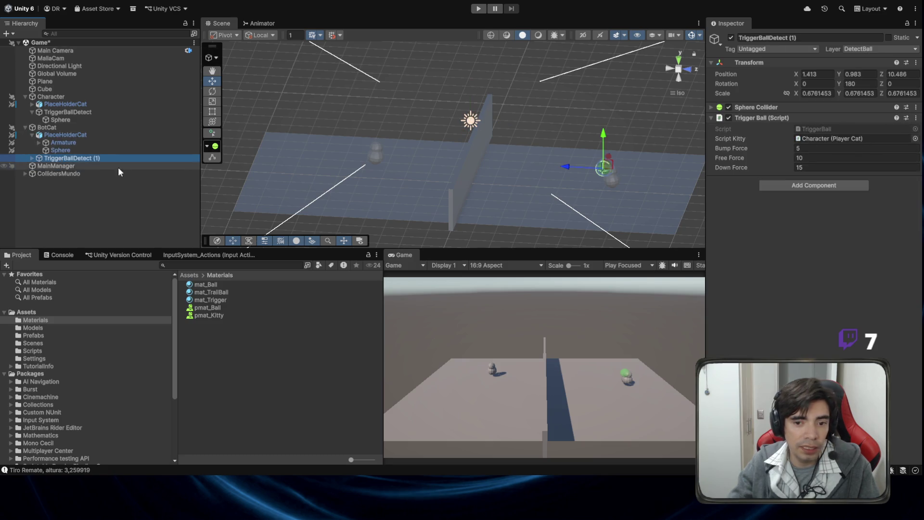
double_click(818, 73)
text(0)
double_click(866, 74)
text(0)
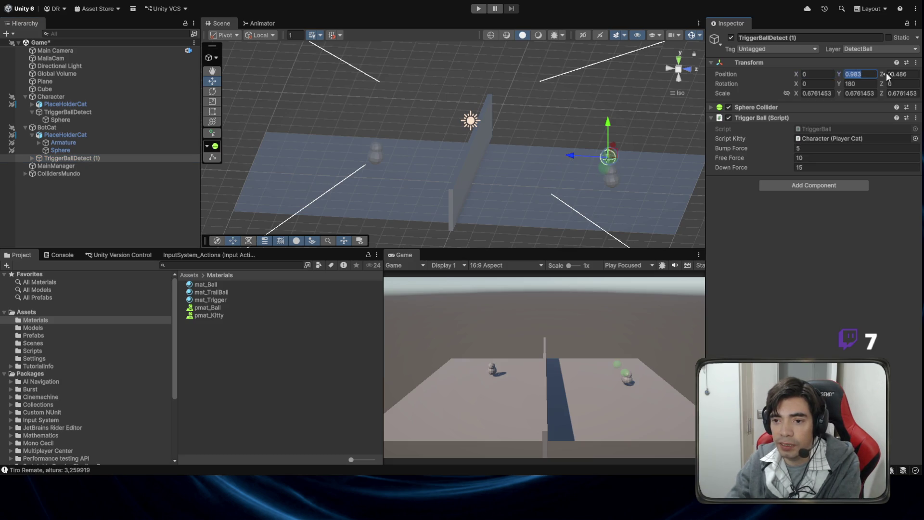
double_click(900, 74)
text(0)
Step: In the Right view, raise the detector above BotCat's body to Y 0.93, Z 0.39
drag(611, 122, 684, 228)
click(689, 77)
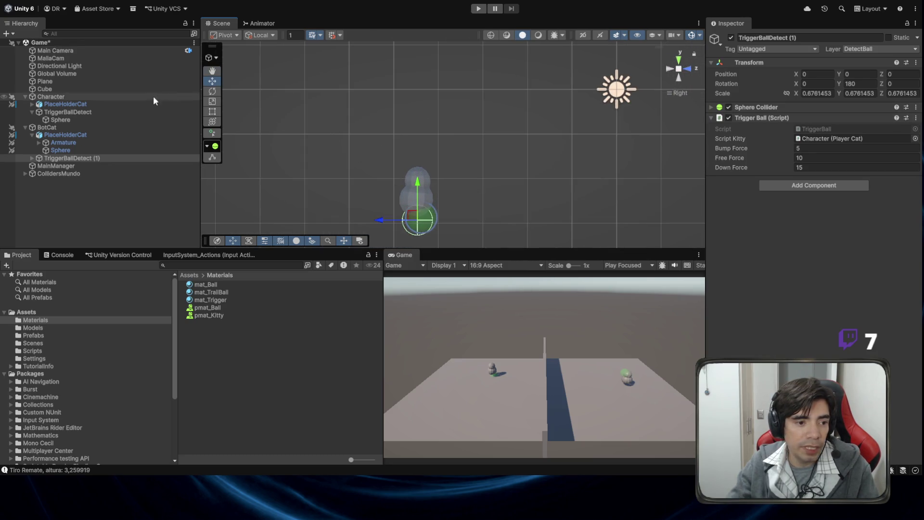
click(128, 127)
drag(423, 190, 453, 197)
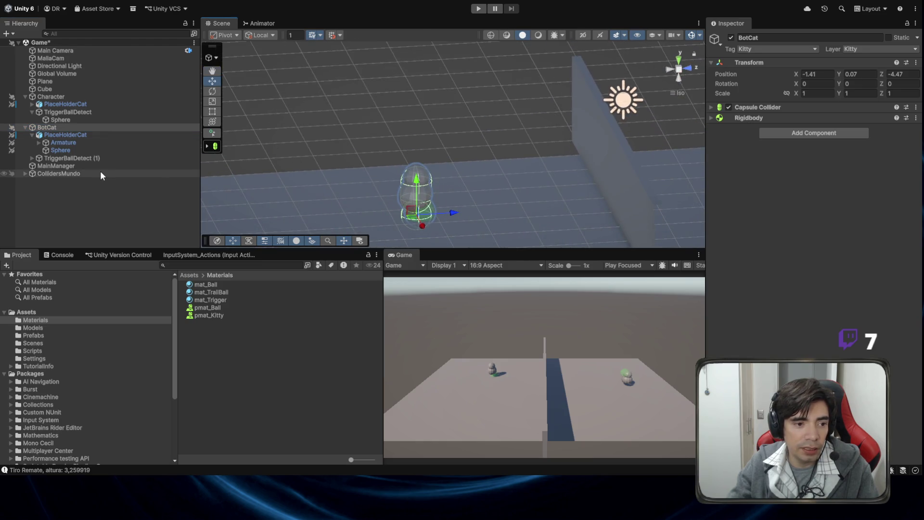
click(93, 160)
click(859, 84)
drag(438, 192, 446, 186)
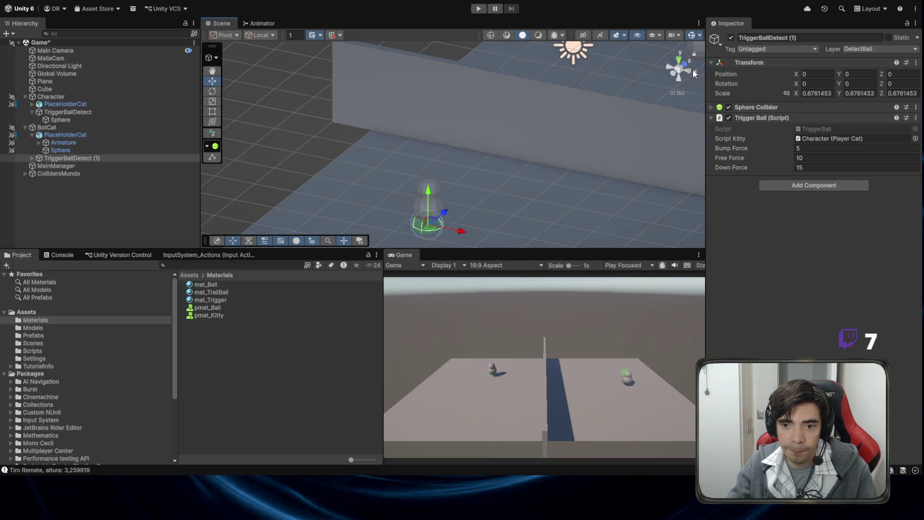
click(692, 69)
mouse_move(421, 215)
mouse_down()
mouse_move(435, 202)
mouse_move(438, 167)
mouse_move(440, 177)
mouse_up()
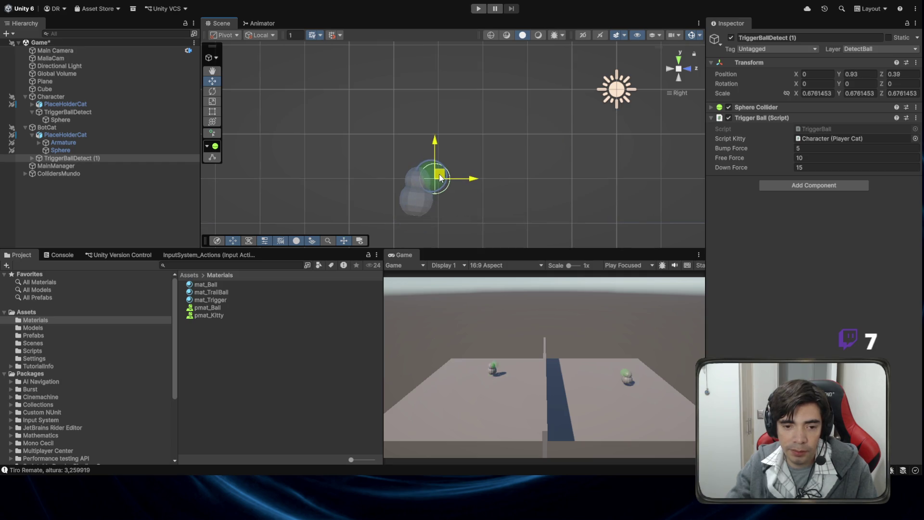
scroll(489, 166, down, 2)
mouse_move(499, 167)
mouse_down()
mouse_move(415, 177)
mouse_move(507, 164)
mouse_move(631, 221)
mouse_up()
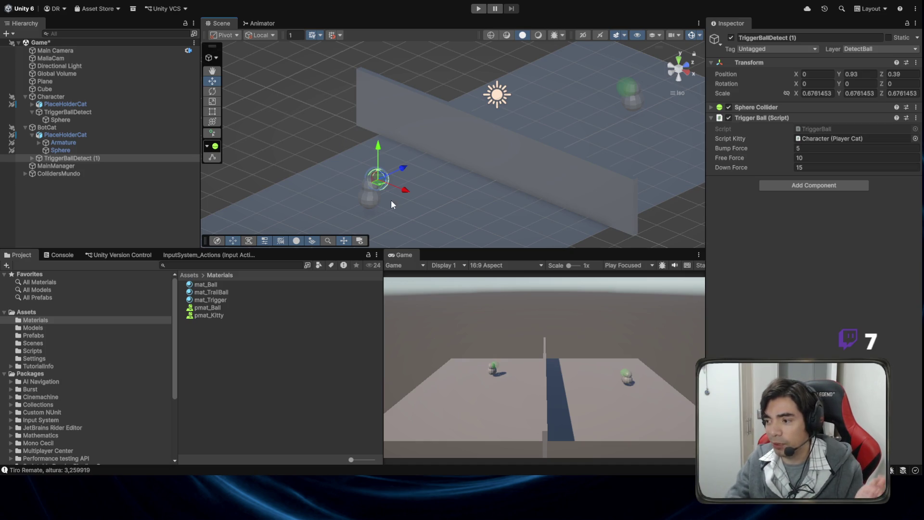
mouse_move(587, 151)
mouse_down()
mouse_move(560, 126)
mouse_move(478, 108)
mouse_move(459, 83)
mouse_up()
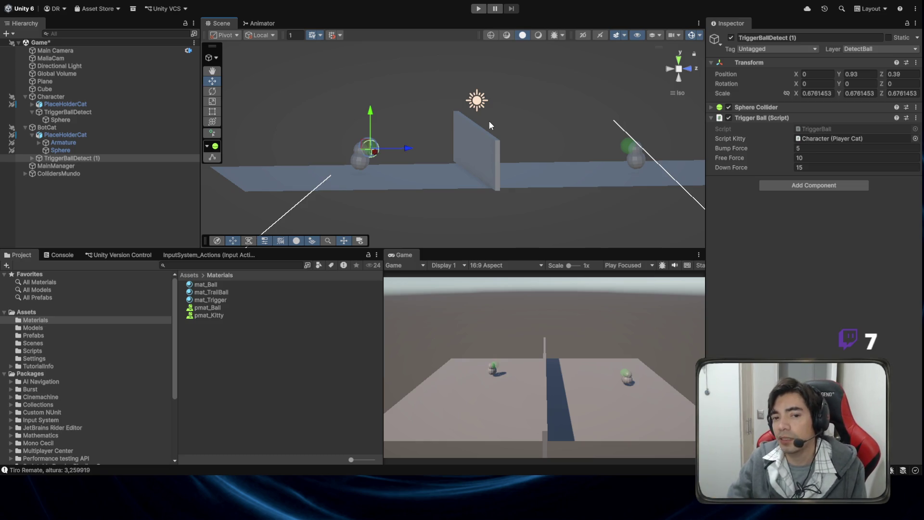
mouse_move(489, 121)
mouse_down()
mouse_move(529, 111)
mouse_move(449, 142)
mouse_move(414, 115)
mouse_move(456, 148)
mouse_up()
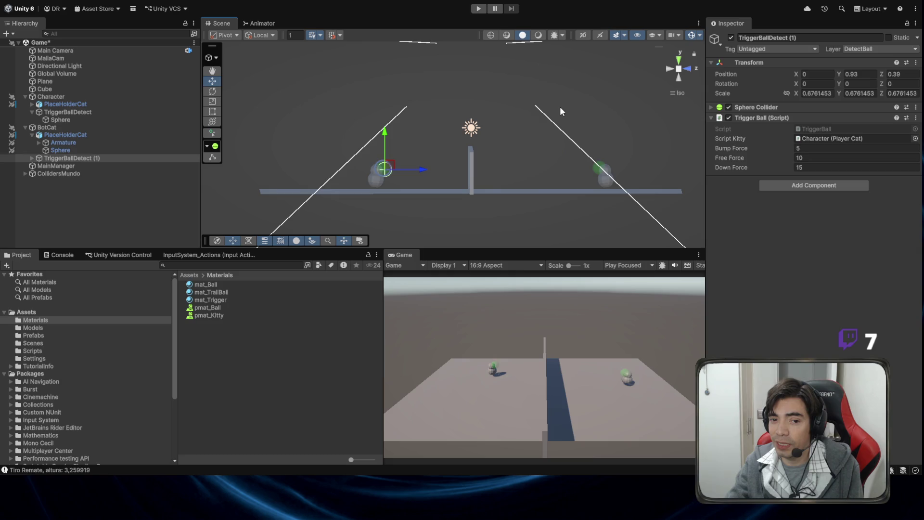
drag(560, 106, 620, 179)
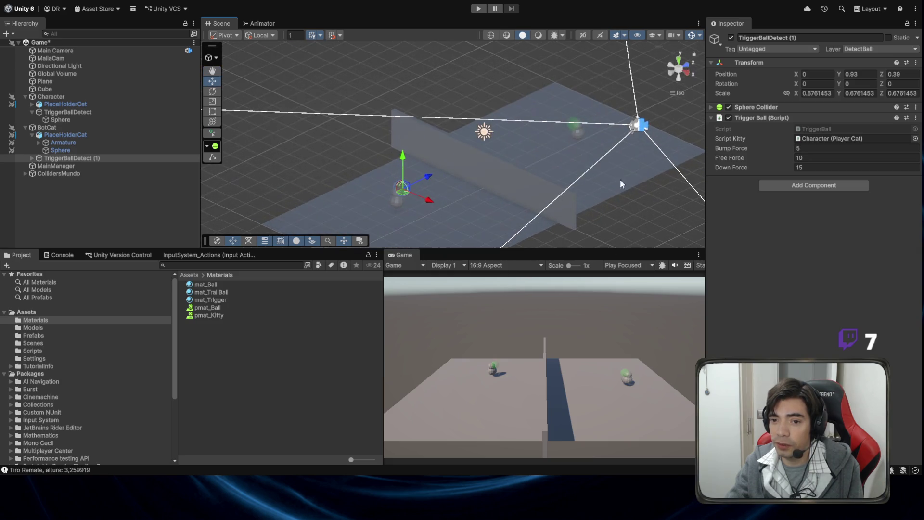
click(693, 77)
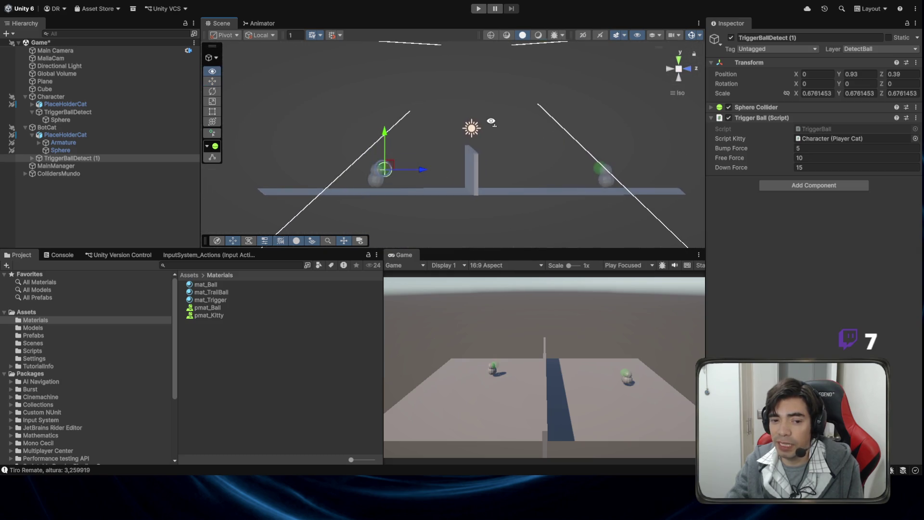
drag(490, 122, 633, 129)
click(686, 72)
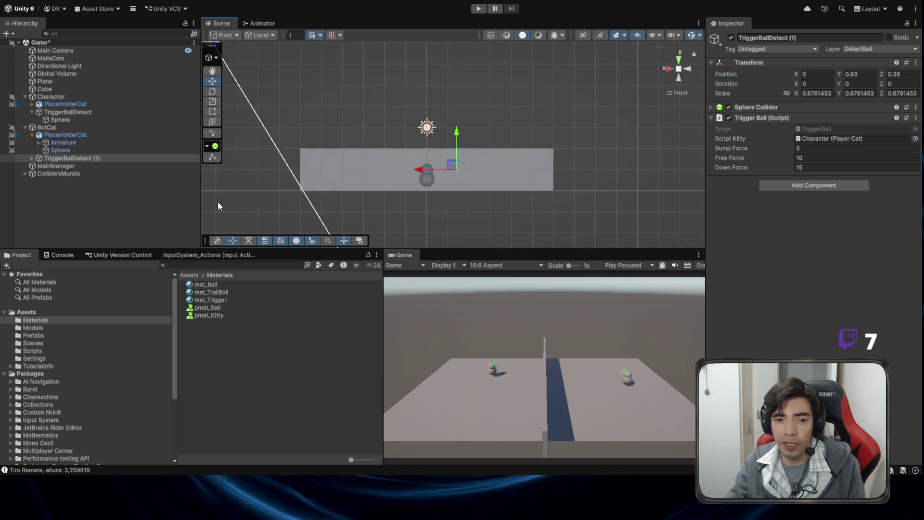
click(667, 70)
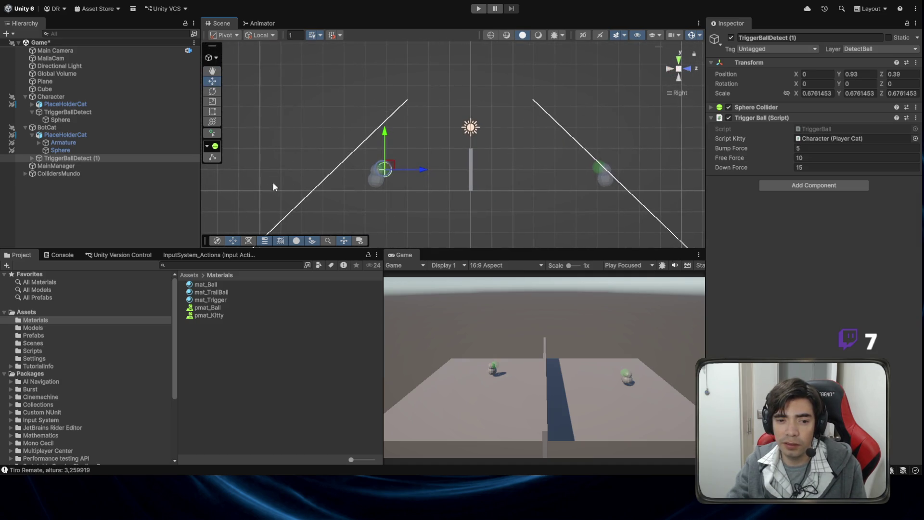
click(154, 196)
click(98, 165)
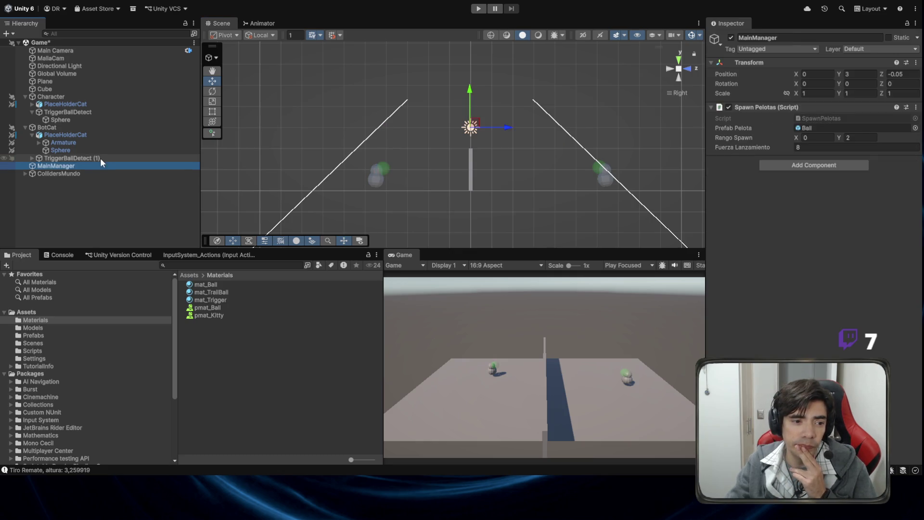
Step: Rename TriggerBallDetect (1) to TriggerBallDetect by removing the ' (1)' suffix
click(100, 158)
click(836, 35)
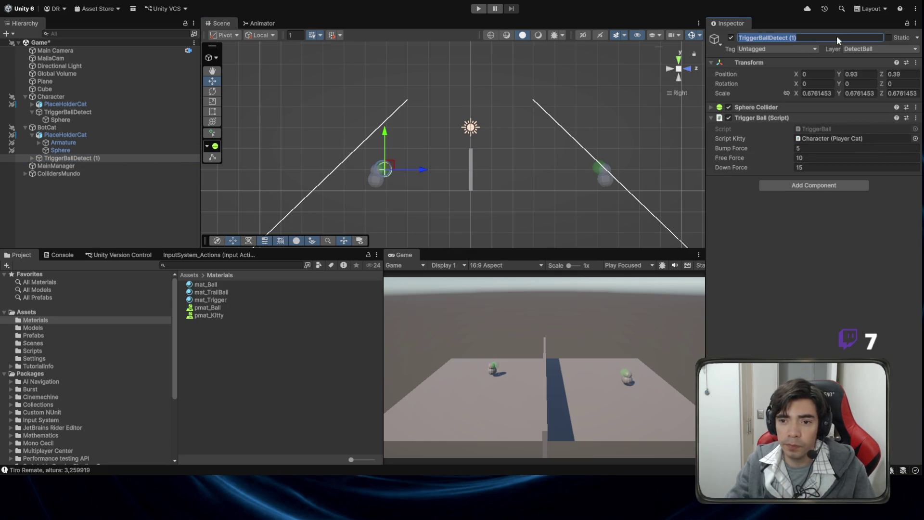
click(840, 34)
key(BackSpace)
key(BackSpace)
key(BackSpace)
key(BackSpace)
key(Return)
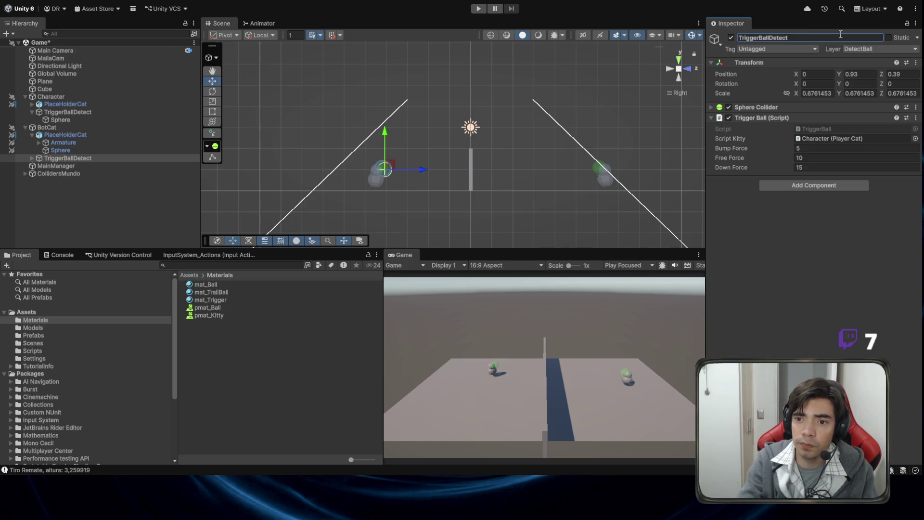
Step: Check the detector's Character reference and review BotCat's settings
click(822, 139)
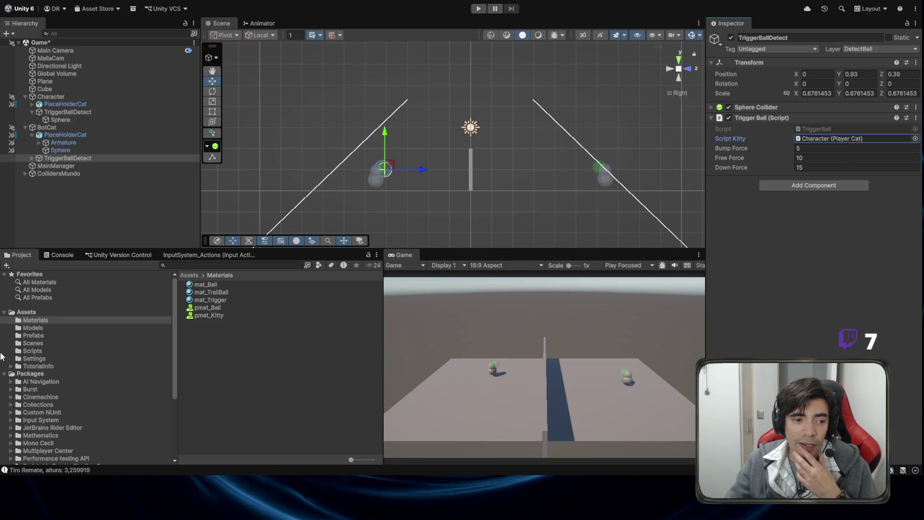
click(123, 135)
click(121, 127)
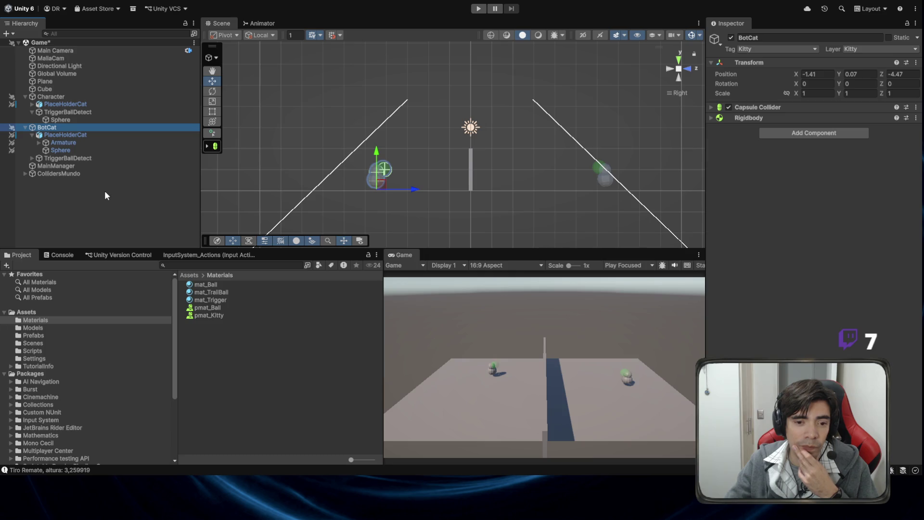
click(97, 207)
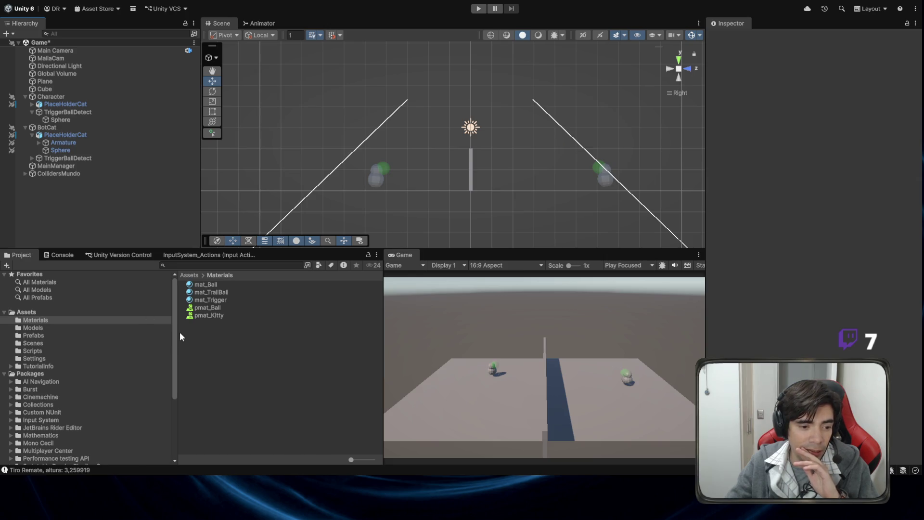
Step: Add Cube (1) and scale it uniformly to about 8.56
key(ctrl+d)
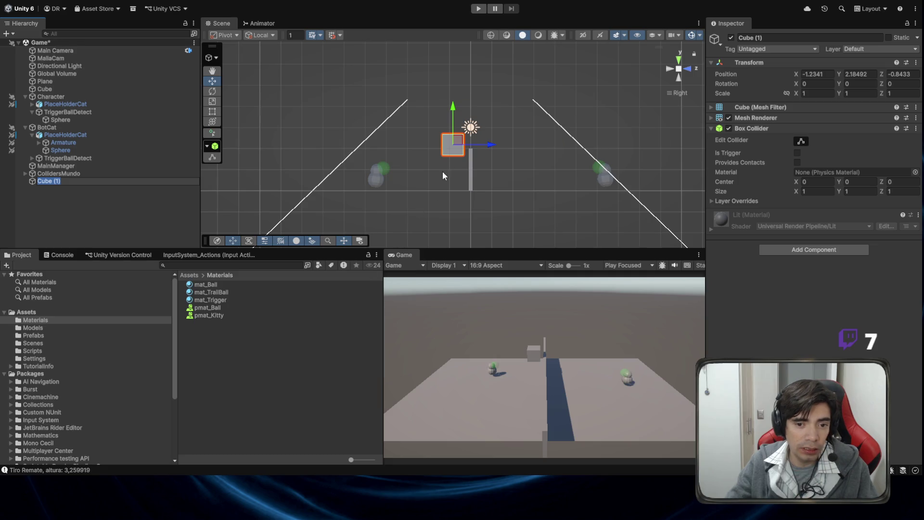
mouse_move(452, 144)
mouse_down()
mouse_move(271, 90)
mouse_move(356, 127)
mouse_move(677, 223)
mouse_up()
key(r)
mouse_move(371, 132)
mouse_down()
mouse_move(440, 146)
mouse_move(367, 96)
mouse_move(378, 87)
mouse_move(394, 97)
mouse_move(396, 120)
mouse_up()
Step: Reduce the cube's height to about 4.41 and position it over one court half
key(w)
scroll(424, 114, down, 2)
key(r)
key(w)
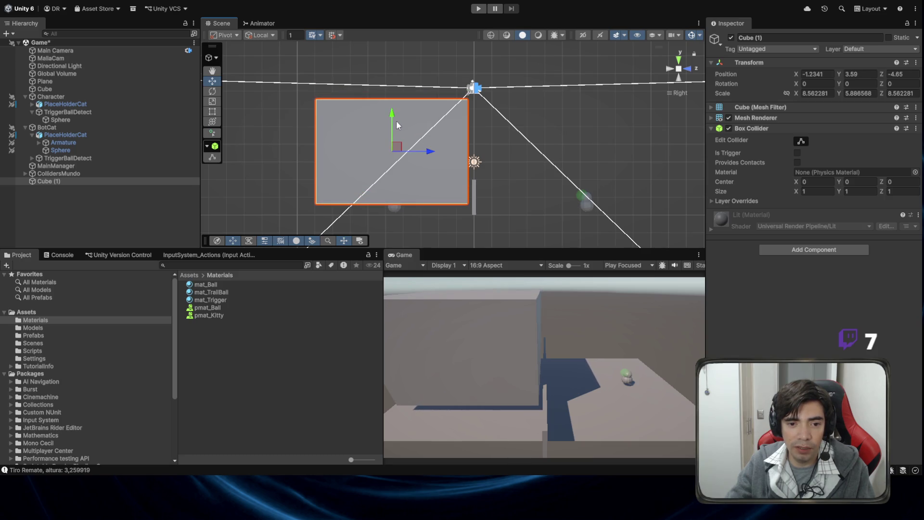
drag(428, 151, 429, 151)
key(r)
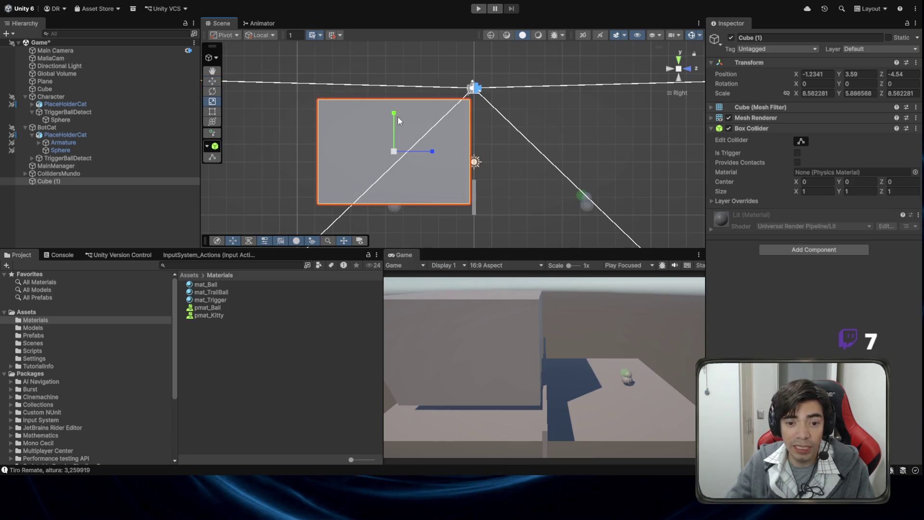
drag(392, 114, 395, 164)
key(w)
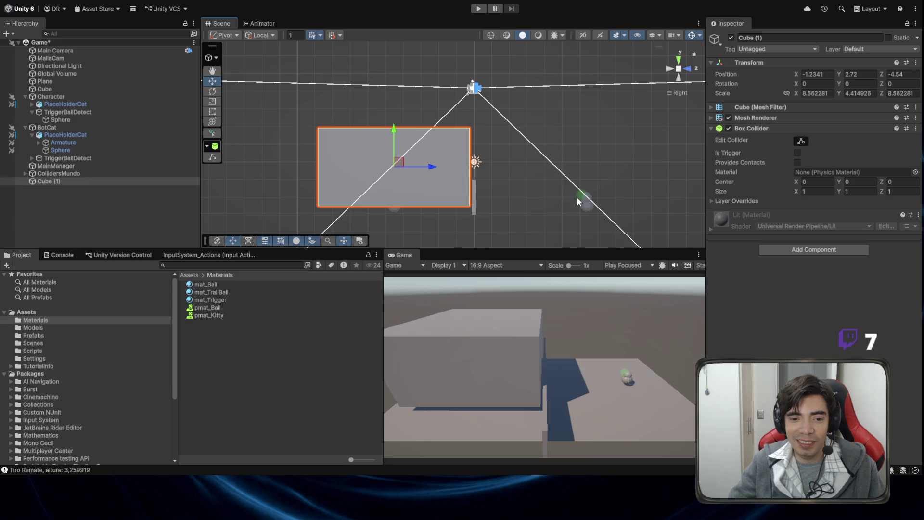
Step: Centre Cube (1) at Position X 0 in the front view
scroll(455, 137, up, 2)
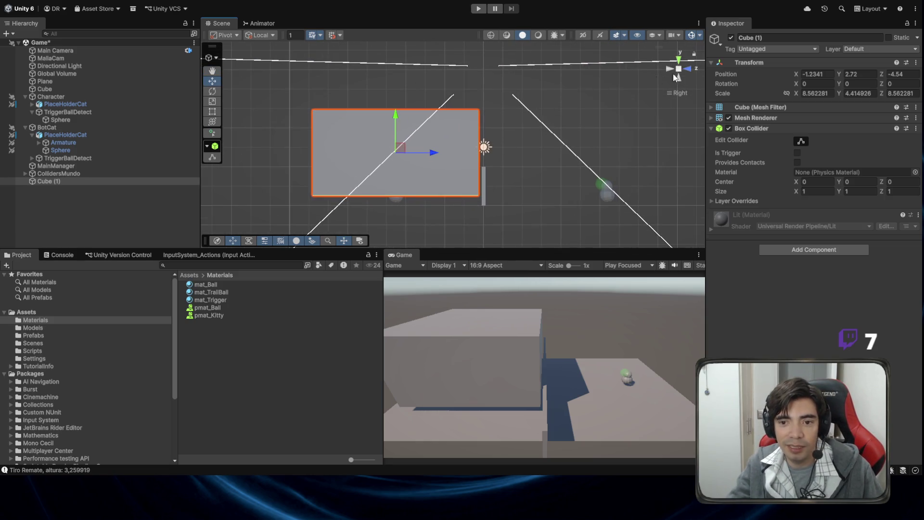
click(688, 70)
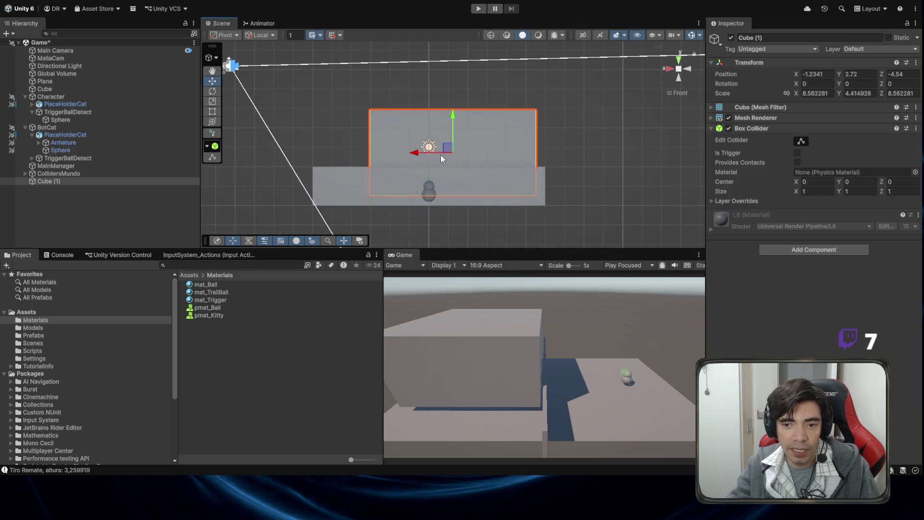
click(817, 74)
text(0)
key(Return)
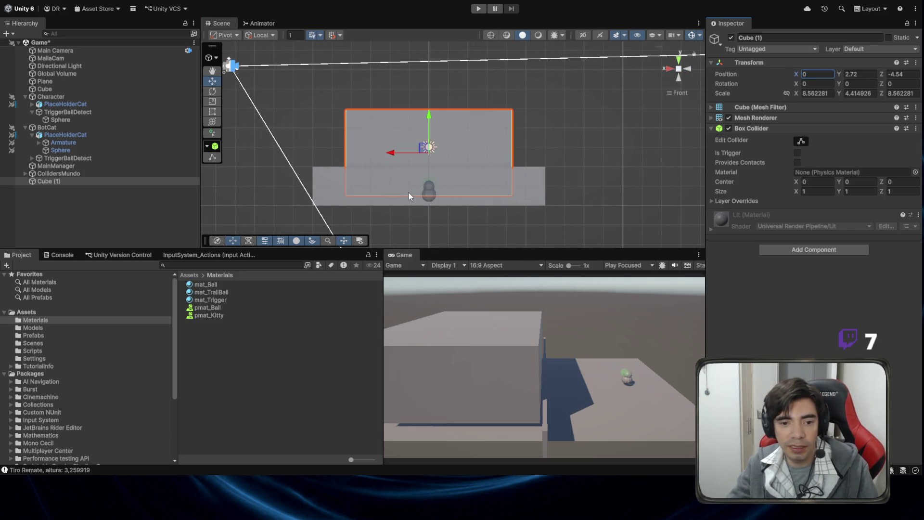
Step: Widen the cube to X scale 11.99 and make its Box Collider a trigger
key(r)
mouse_move(391, 154)
mouse_down()
mouse_move(348, 155)
mouse_move(374, 162)
mouse_up()
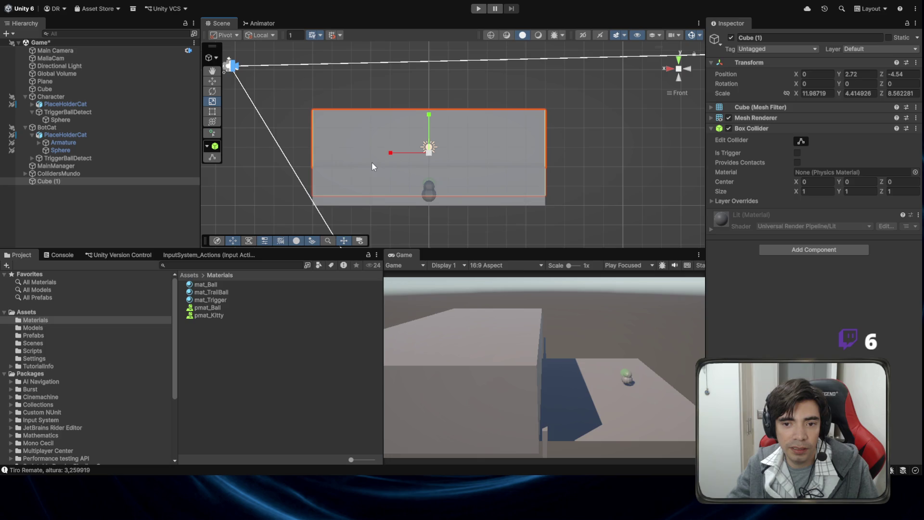
click(665, 71)
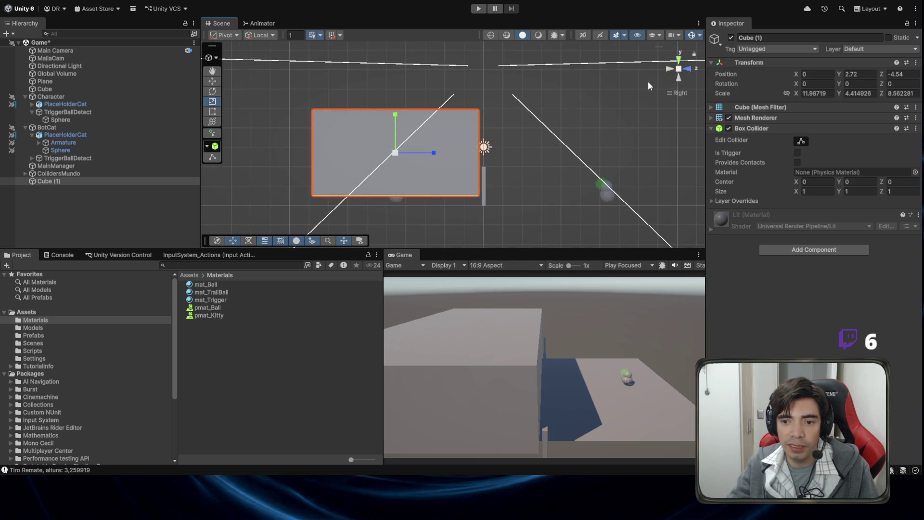
click(797, 152)
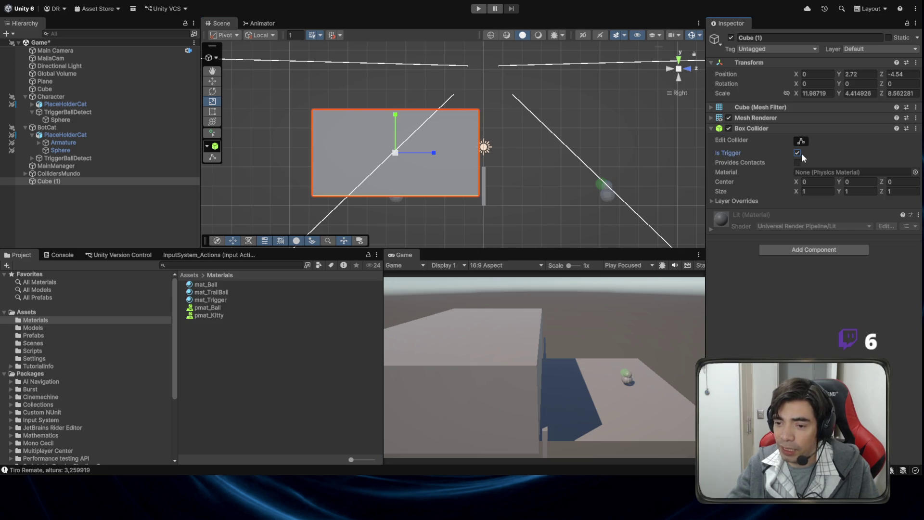
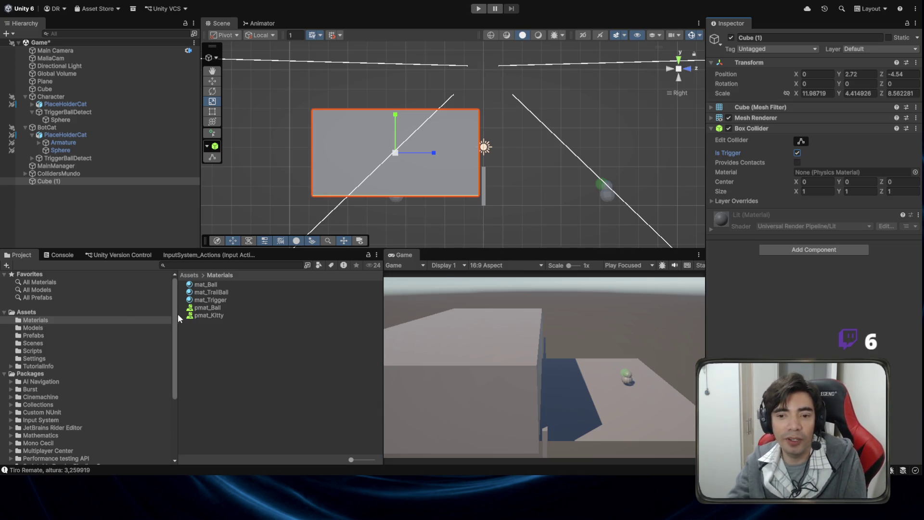
Step: Look through the Materials and Prefabs folders, then open the Scripts folder
click(229, 299)
click(235, 291)
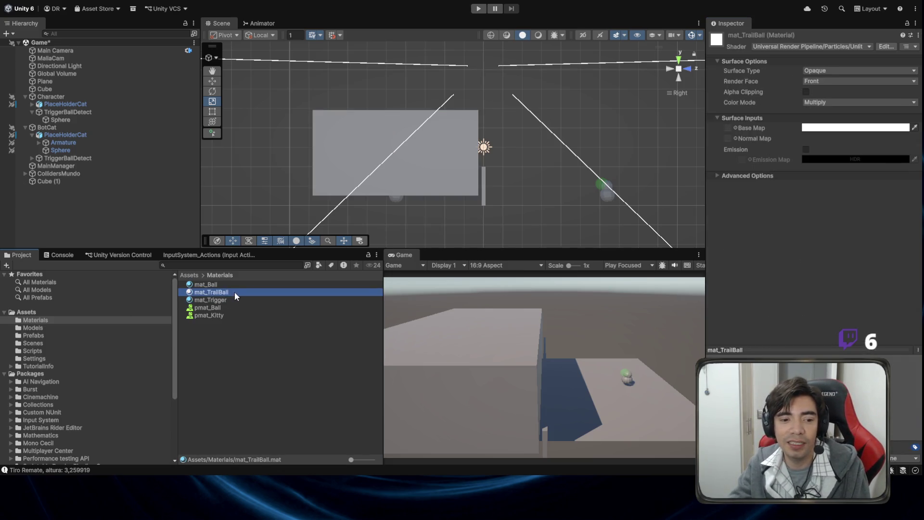
click(85, 334)
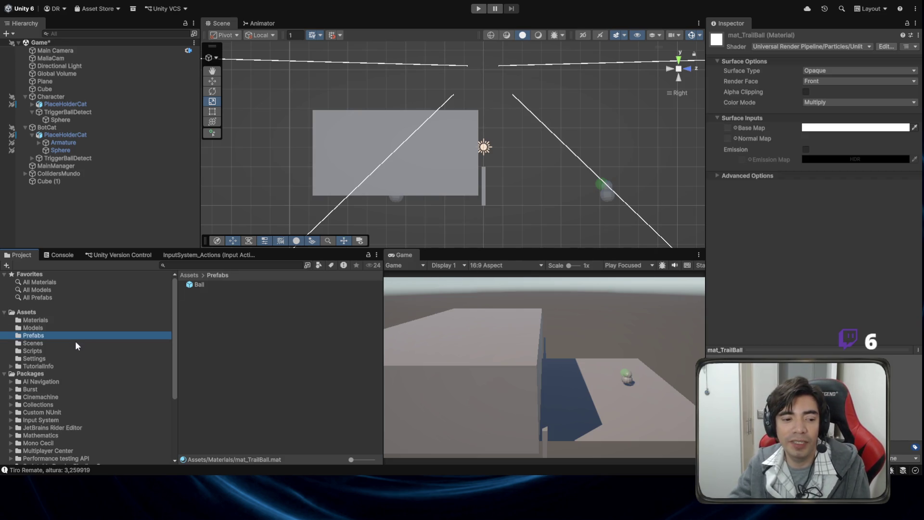
click(63, 319)
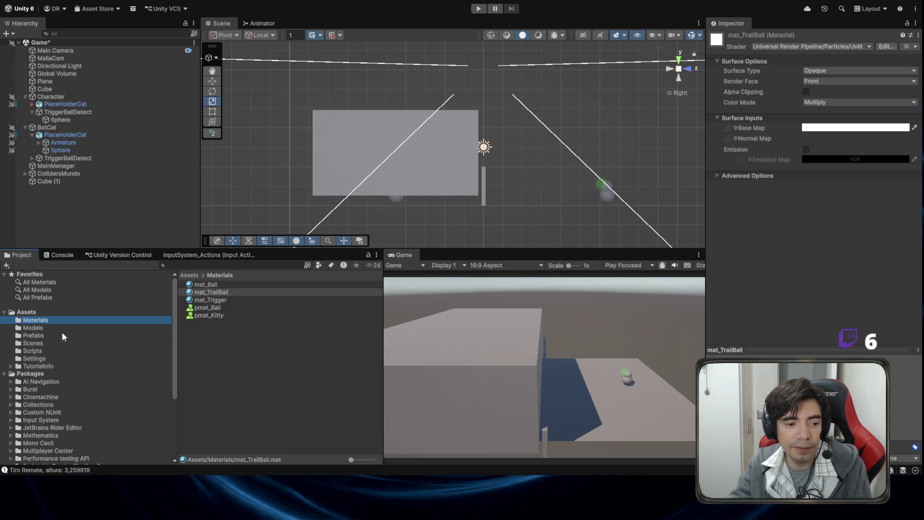
click(54, 350)
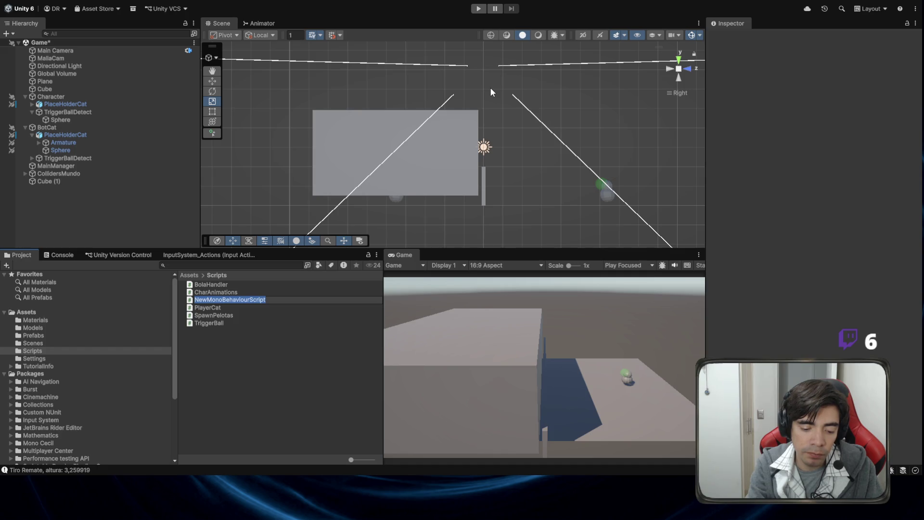
Step: Name the new script ZoneBots and drag it onto Cube (1) as a component
text(Zone)
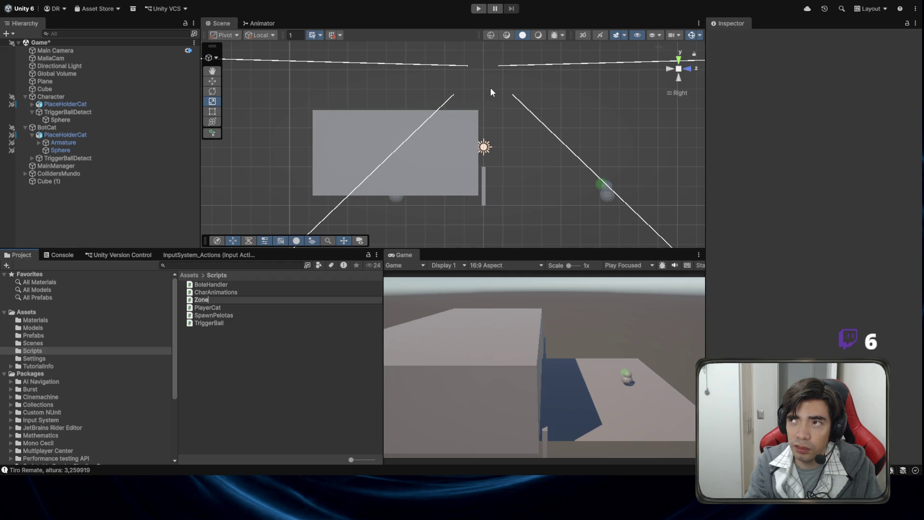
text(Bots)
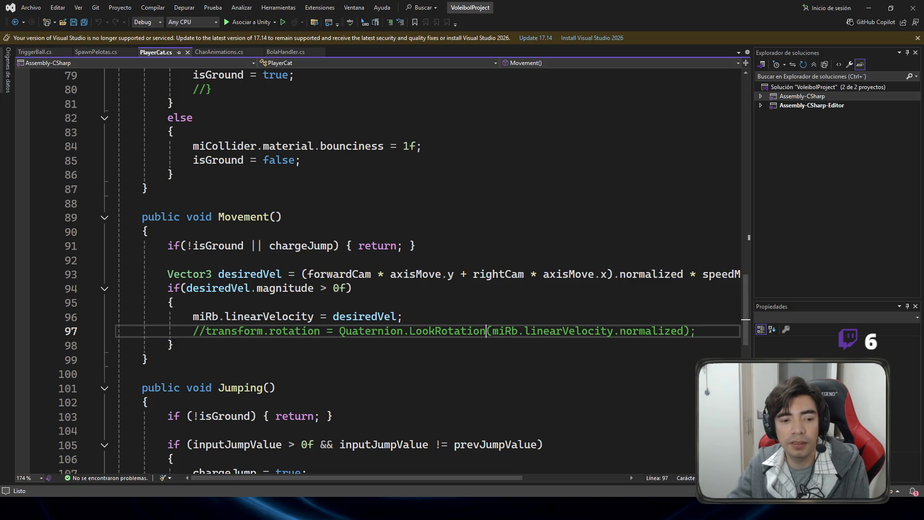
key(alt+Tab)
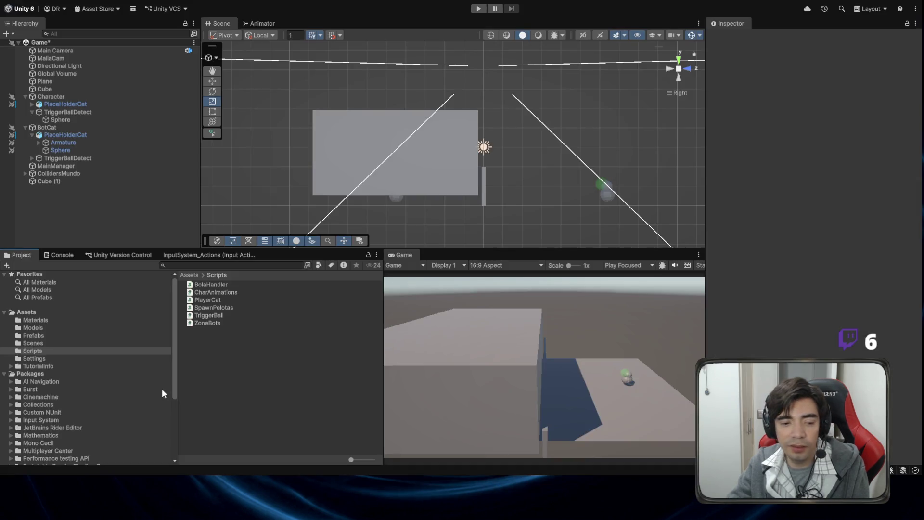
click(218, 322)
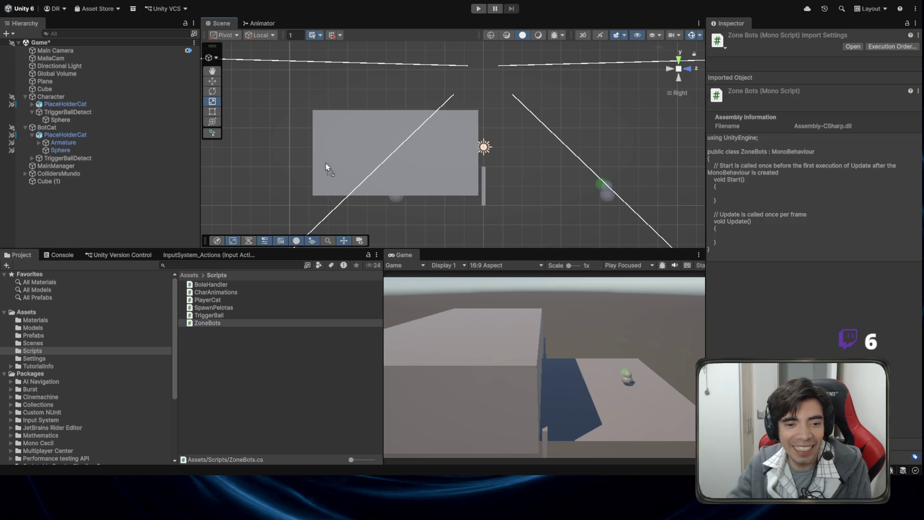
drag(328, 151, 329, 151)
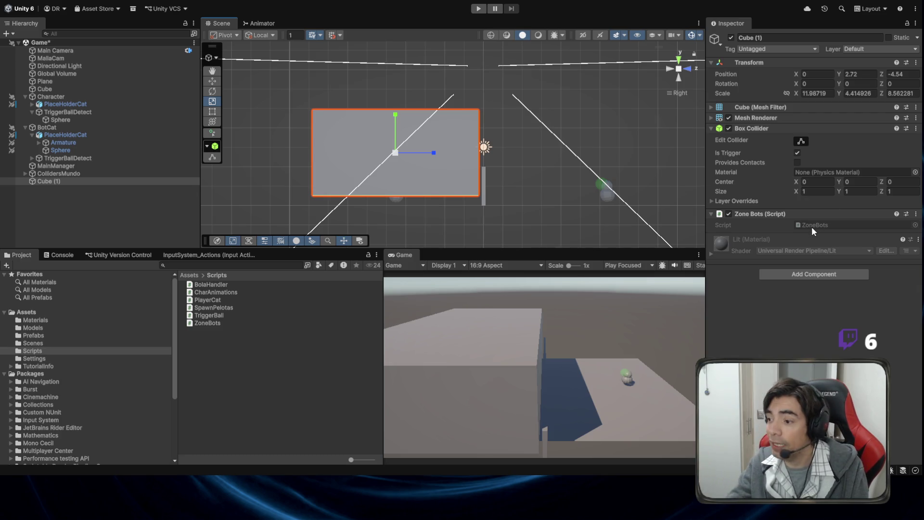
double_click(825, 225)
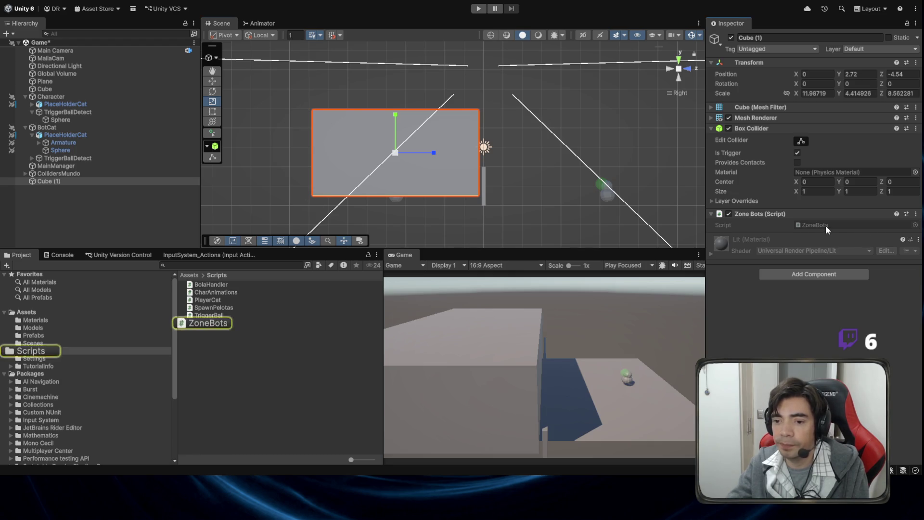
Step: Generate an empty OnTriggerEnter(Collider other) method below Update from the ontrig snippet
click(250, 277)
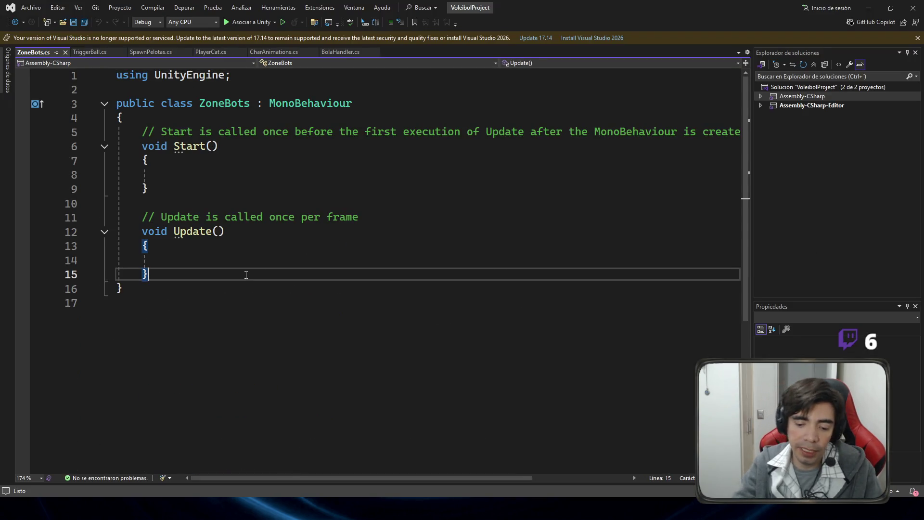
key(Return)
key(Return)
text(ontrig)
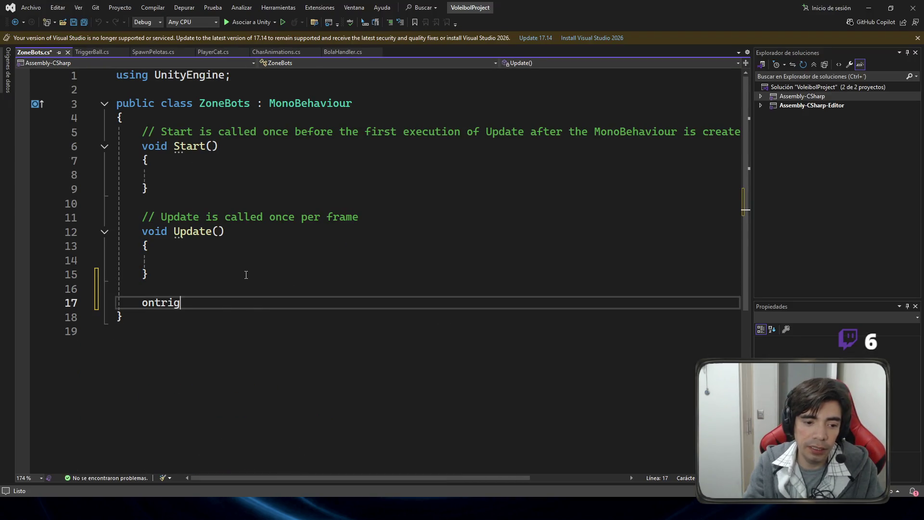
key(Tab)
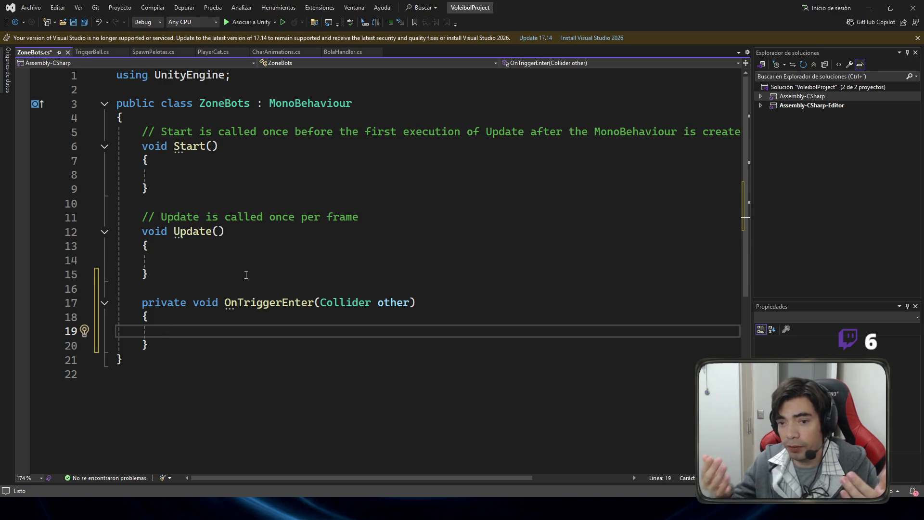
Step: Insert blank lines at the top of the ZoneBots class body
click(225, 117)
key(Return)
key(Return)
key(Up)
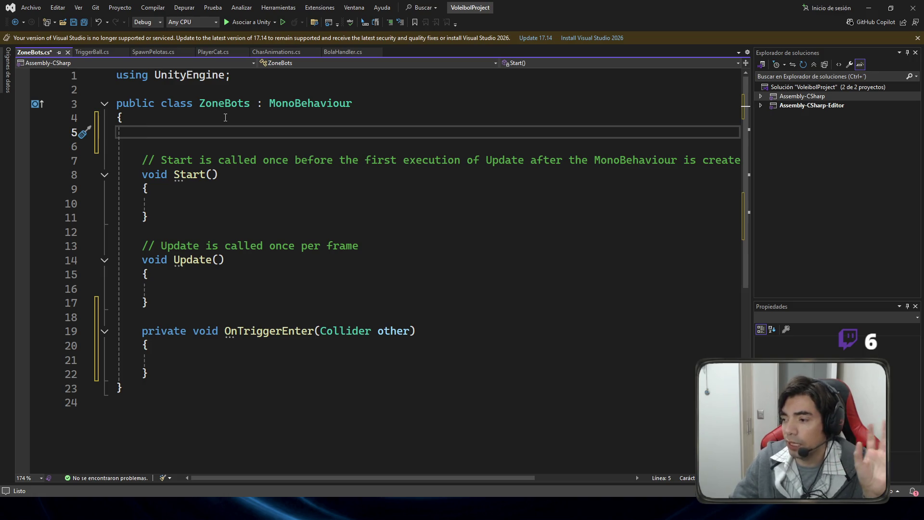
Step: Declare public GameObject[] bots; at the top of ZoneBots and save
text(public )
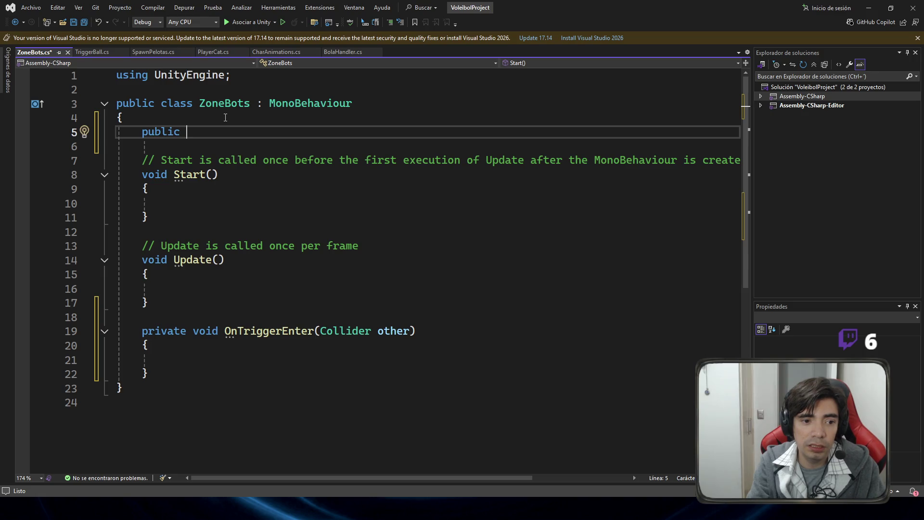
text(GameObject )
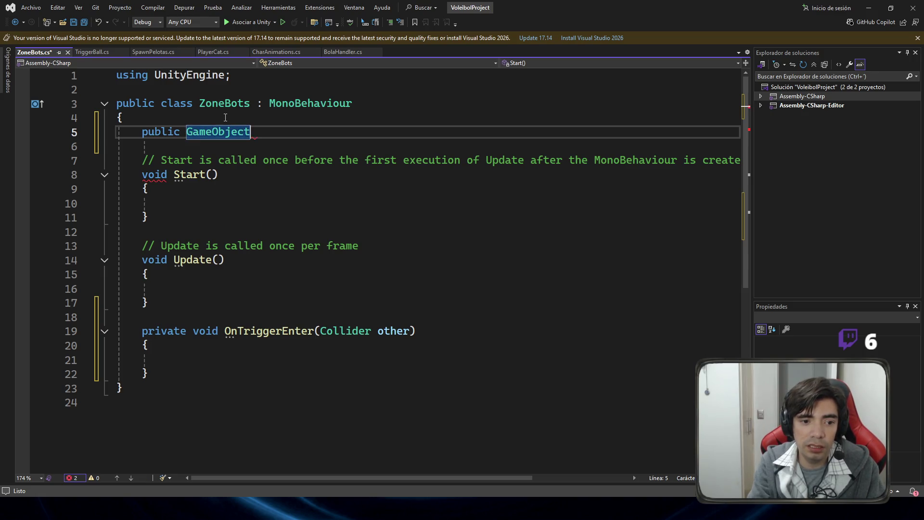
text(bots)
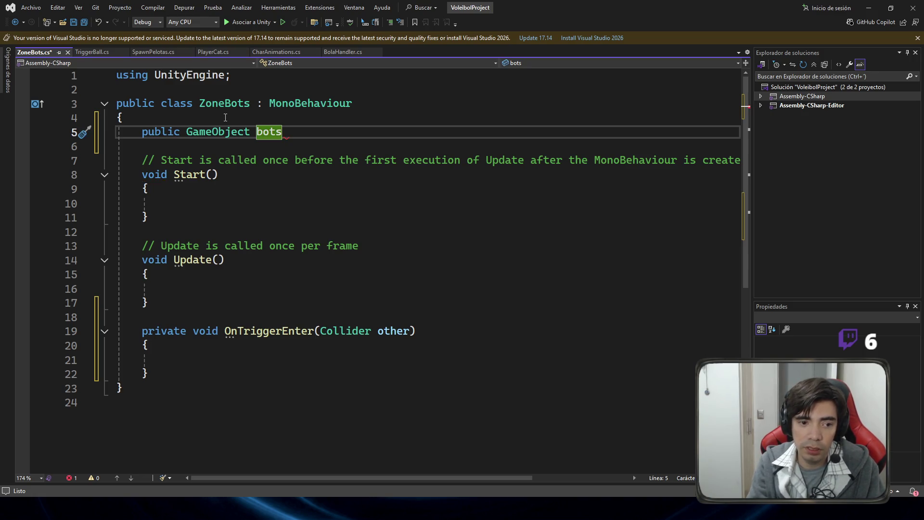
key(Left)
key(Left)
key(Left)
text([])
key(Right)
key(End)
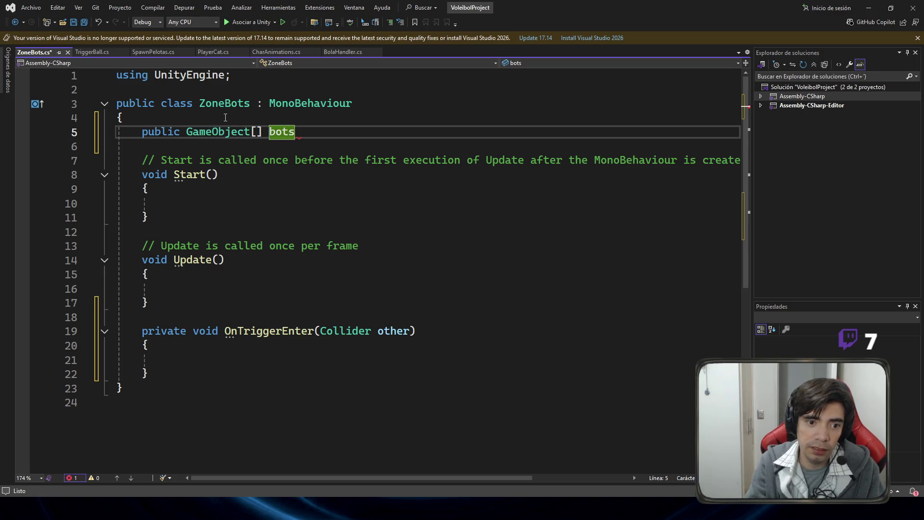
text(;)
key(ctrl+s)
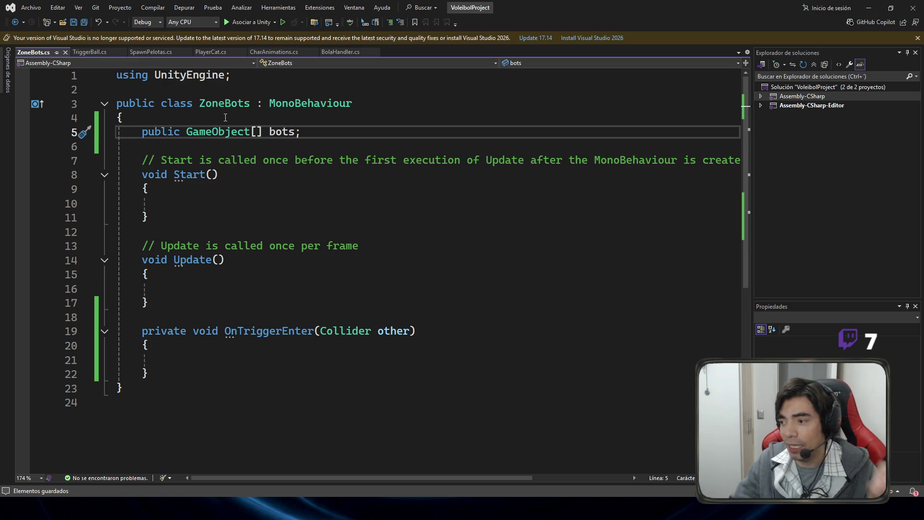
Step: Start an if() statement inside OnTriggerEnter, then return to Unity
click(229, 361)
text(if()
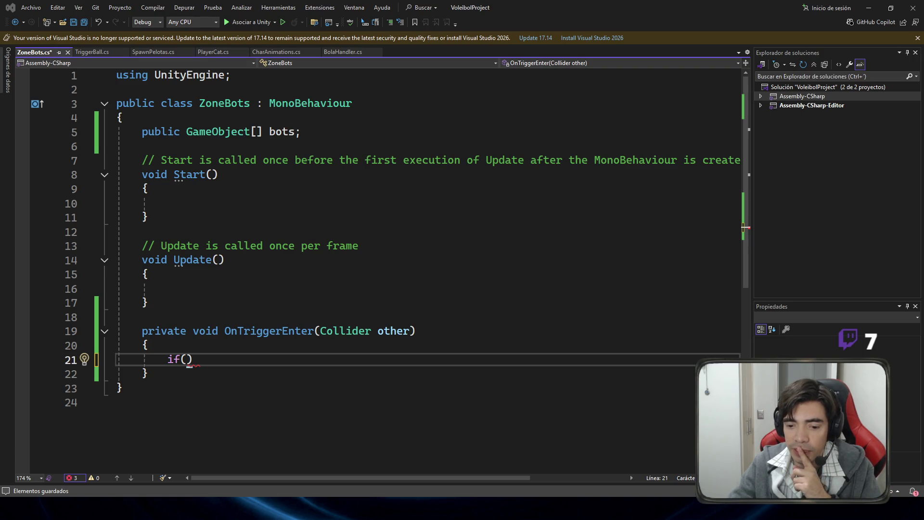
key(alt+Tab)
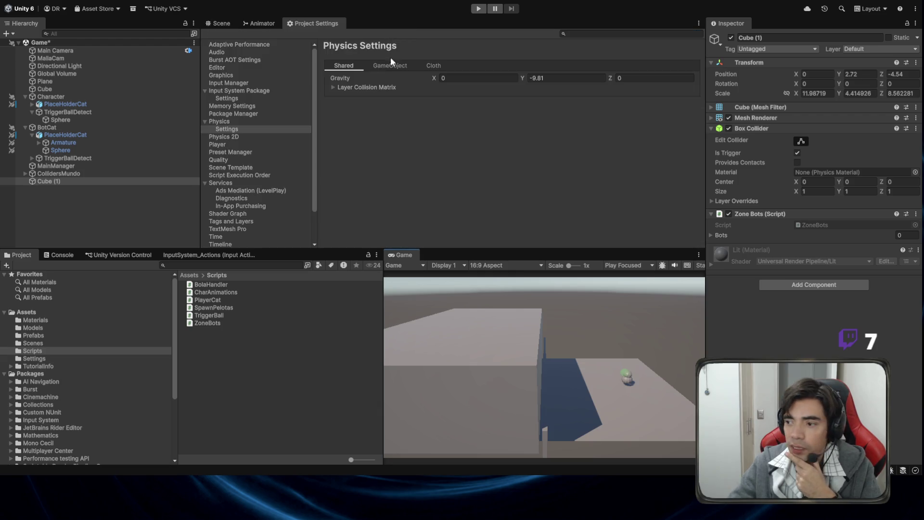
Step: Check the Layer Collision Matrix: DetectBall collides only with the Ball layer
click(341, 86)
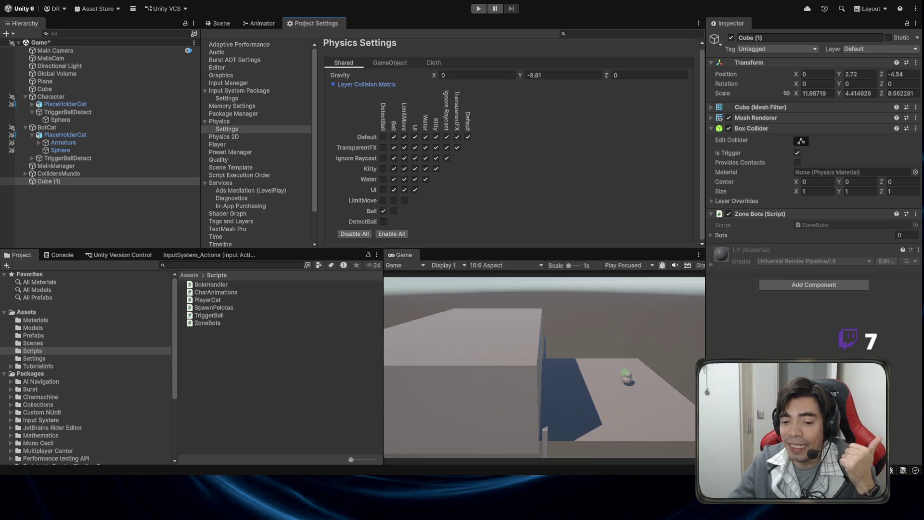
key(alt+Tab)
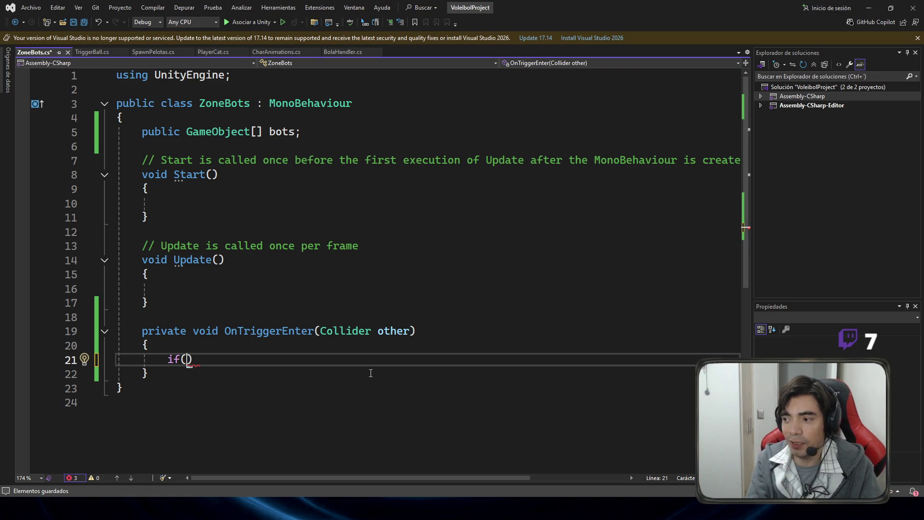
Step: Remove the unfinished if() and declare public bool enZona; below bots
key(BackSpace)
key(BackSpace)
key(BackSpace)
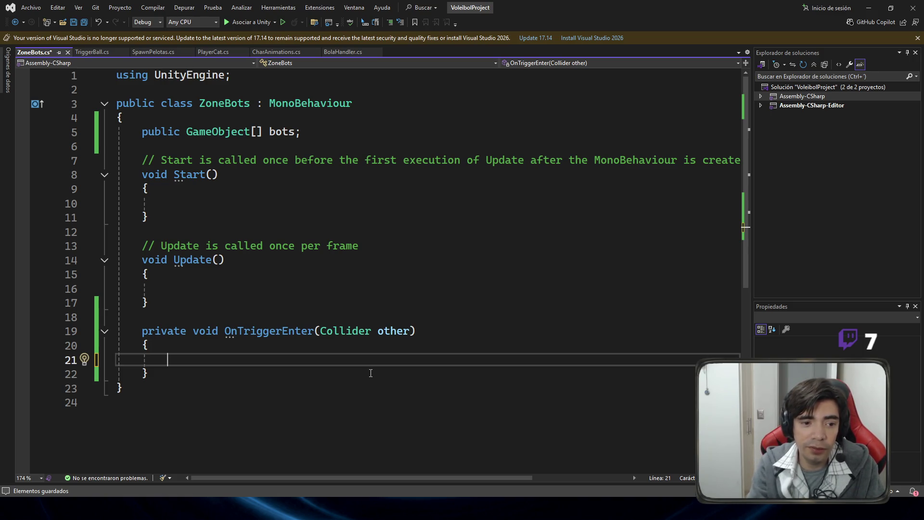
drag(344, 153, 340, 139)
click(340, 140)
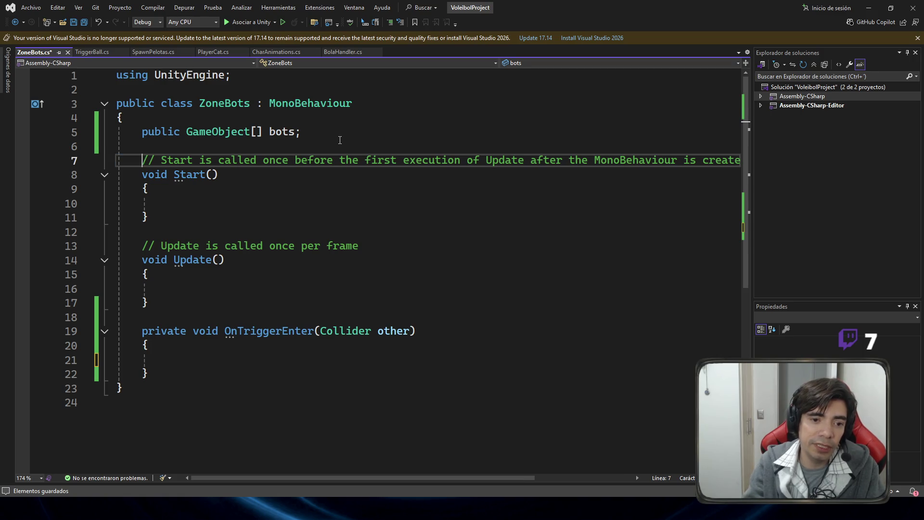
text(public bool)
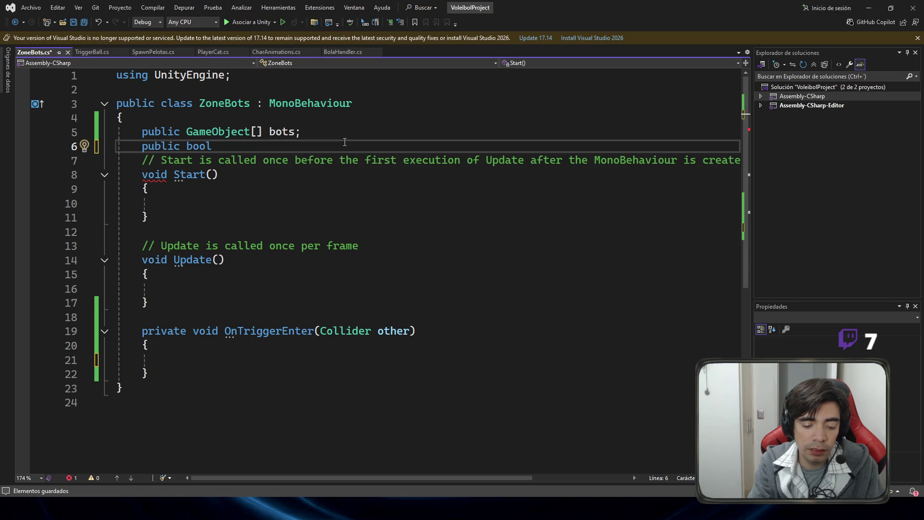
text( enZona)
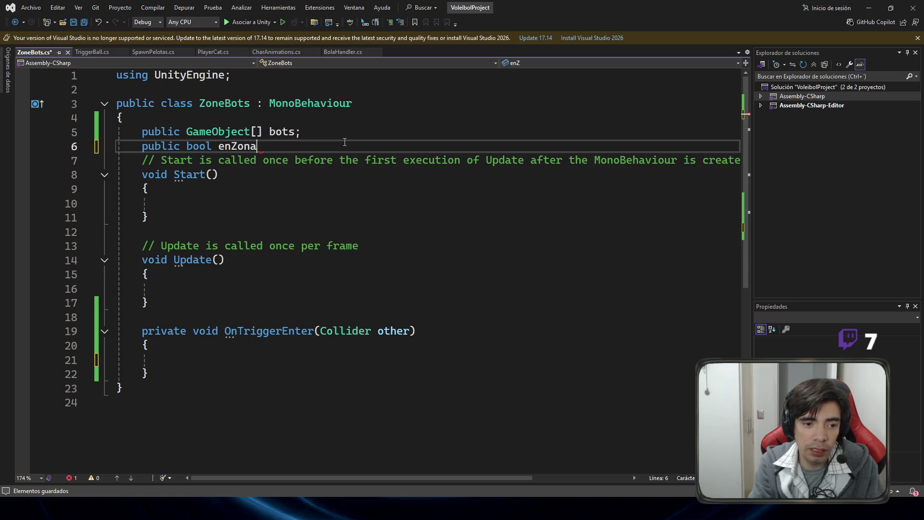
text(;)
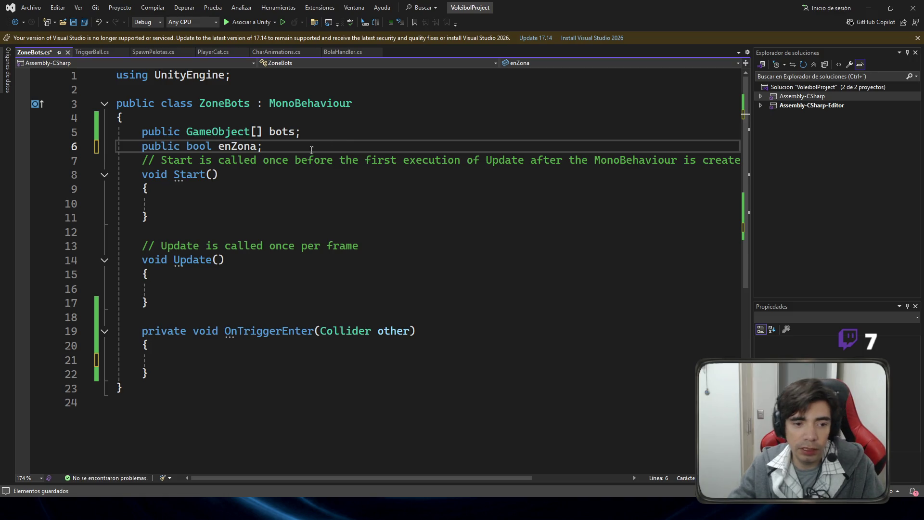
Step: Set enZona = true; inside OnTriggerEnter and save
click(254, 365)
text(enZona)
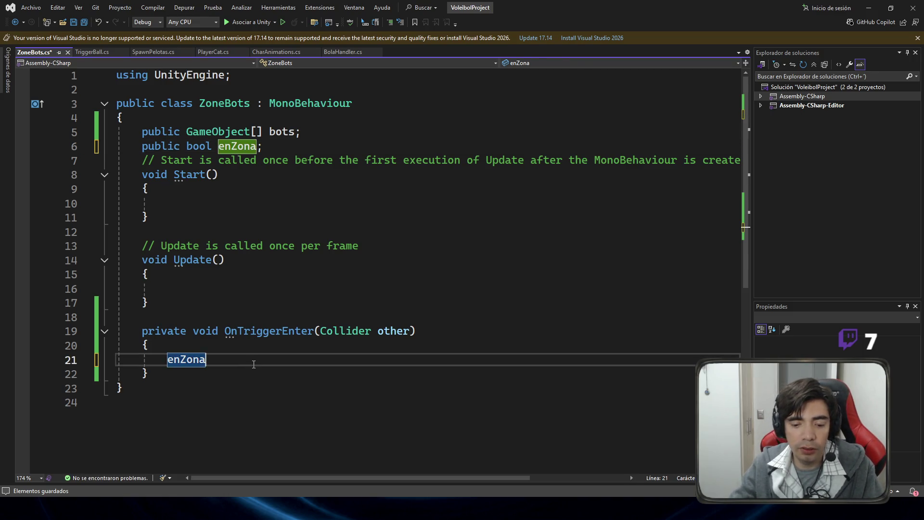
text( = true;)
key(ctrl+s)
key(Left)
key(Left)
Step: Add an OnTriggerExit method that sets enZona to false, and save
click(238, 370)
key(Return)
key(Return)
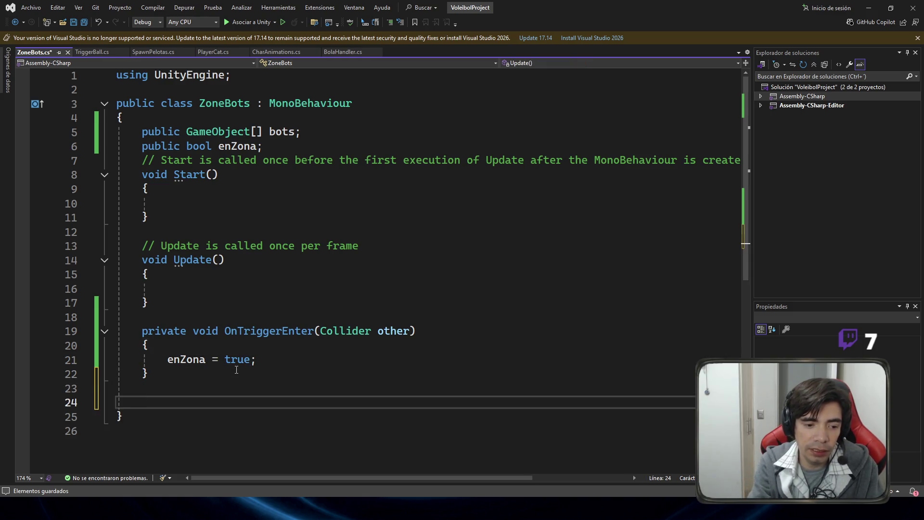
text(ontr)
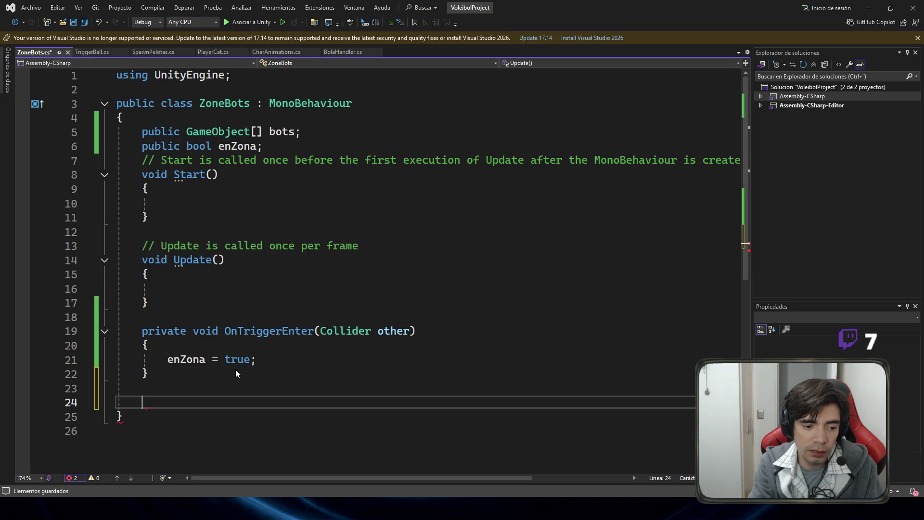
text(i)
key(Tab)
key(Tab)
double_click(226, 302)
text(false)
key(ctrl+s)
Step: Review the enZona true and false lines in both trigger methods
click(450, 248)
scroll(453, 270, up, 2)
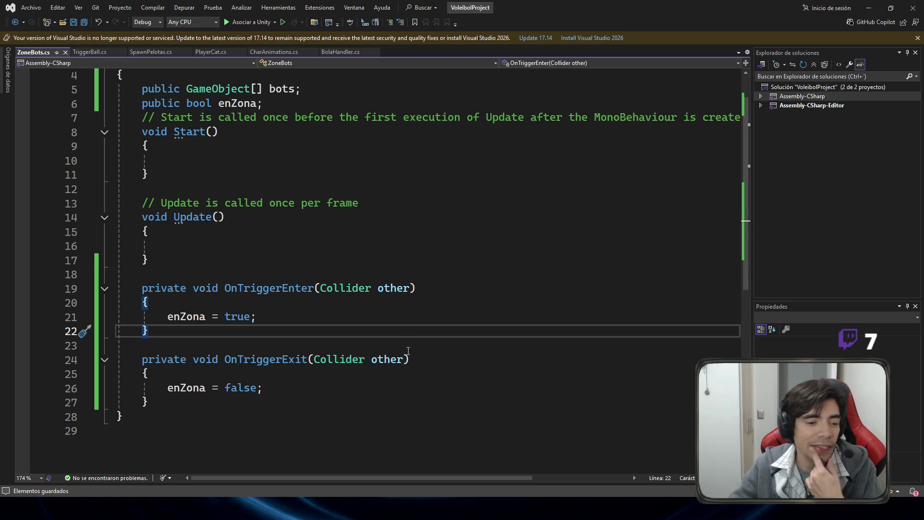
click(283, 315)
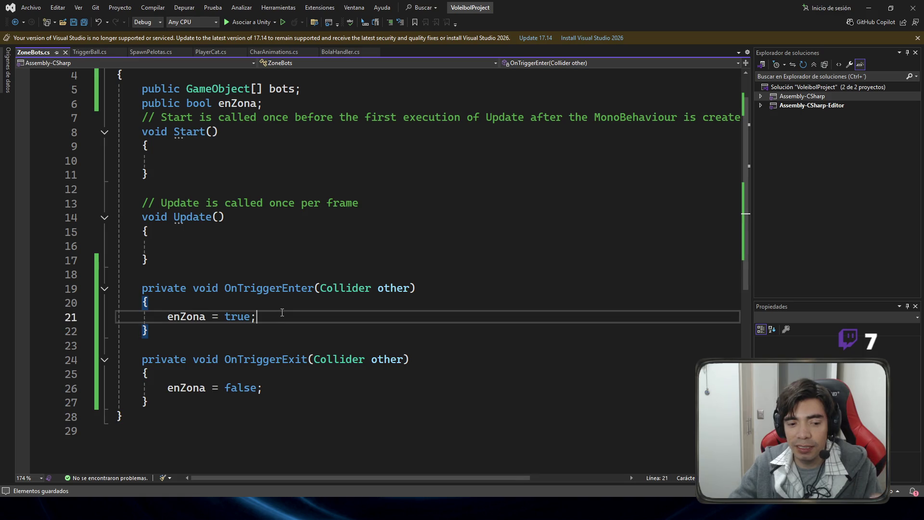
click(289, 388)
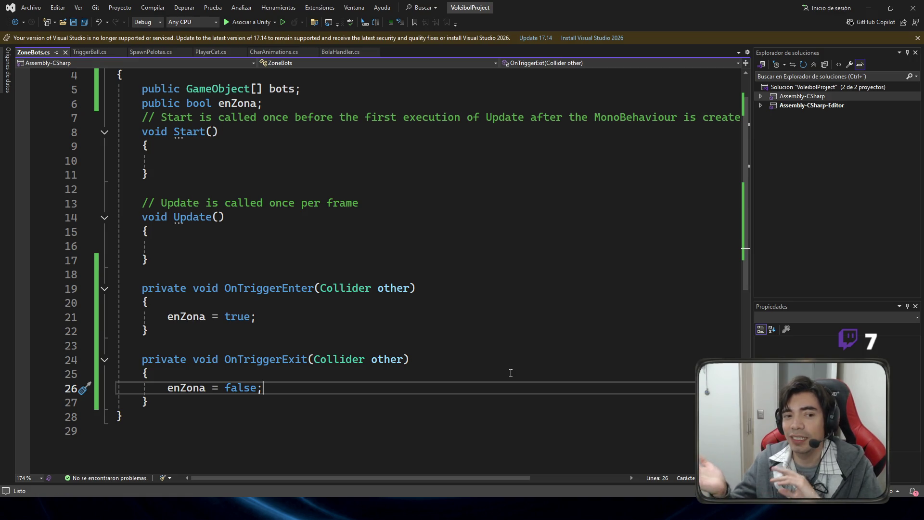
key(alt+Tab)
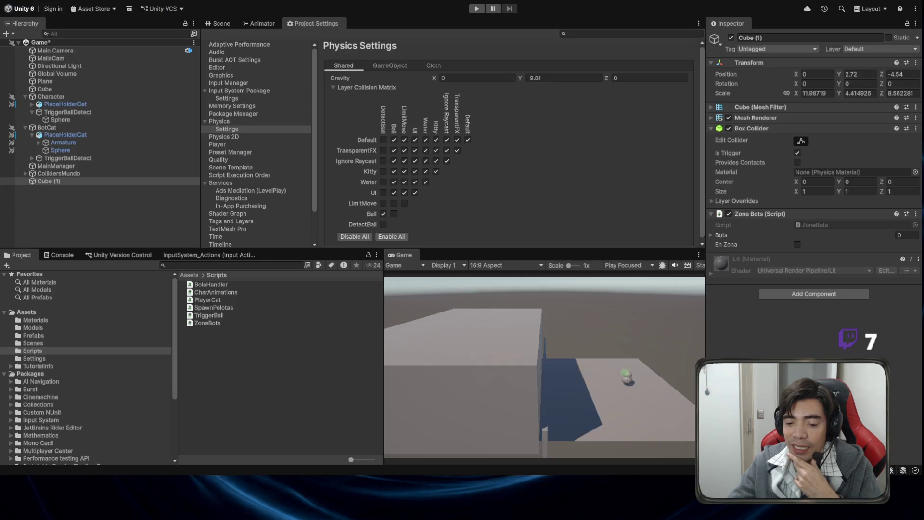
Step: Orbit the Scene view around Cube (1) to inspect the trigger cube from several angles
scroll(571, 229, down, 1)
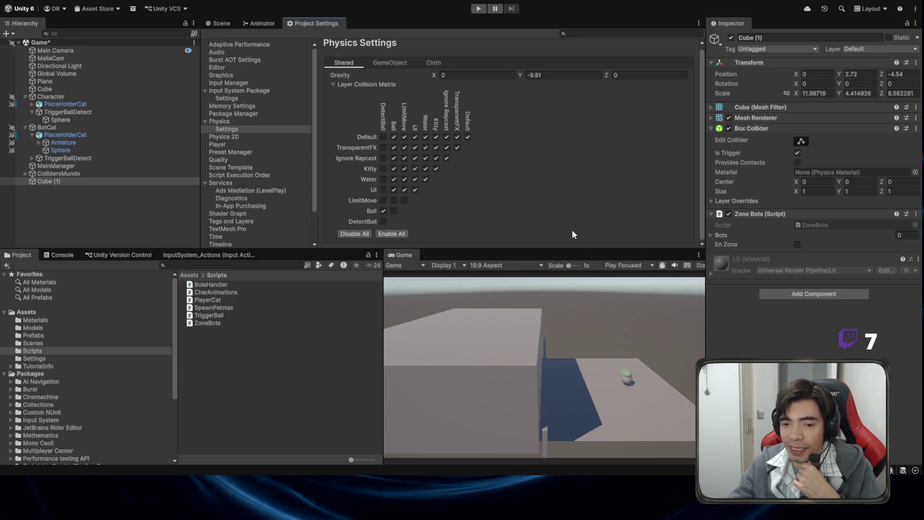
click(213, 25)
mouse_move(467, 201)
mouse_down()
mouse_move(452, 149)
mouse_move(493, 162)
mouse_move(483, 158)
mouse_up()
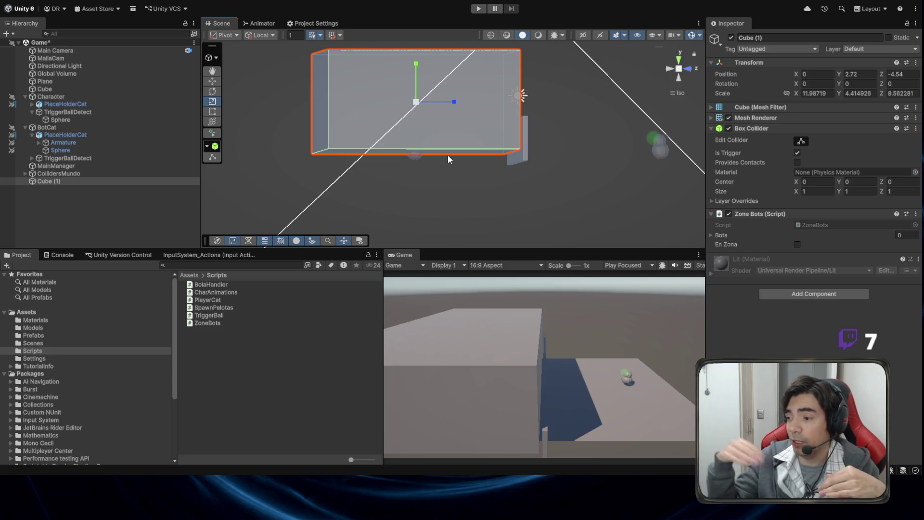
drag(448, 156, 474, 164)
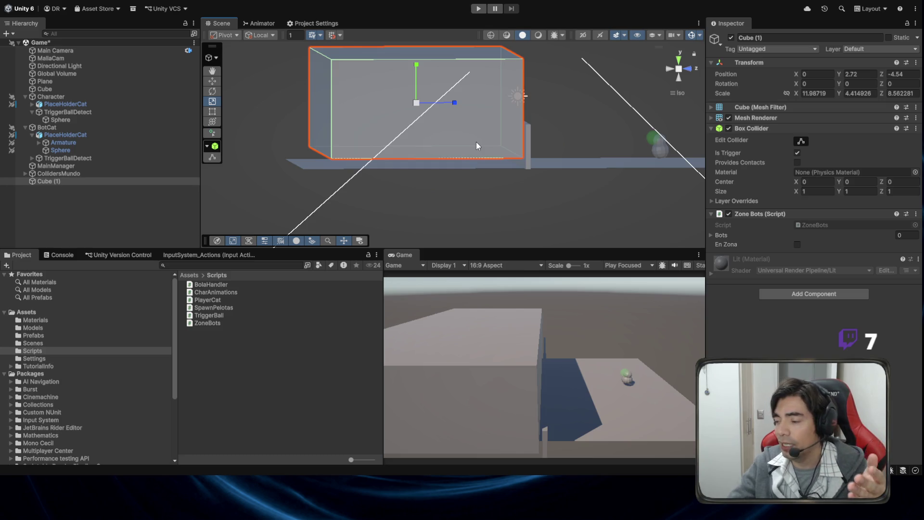
drag(476, 141, 449, 129)
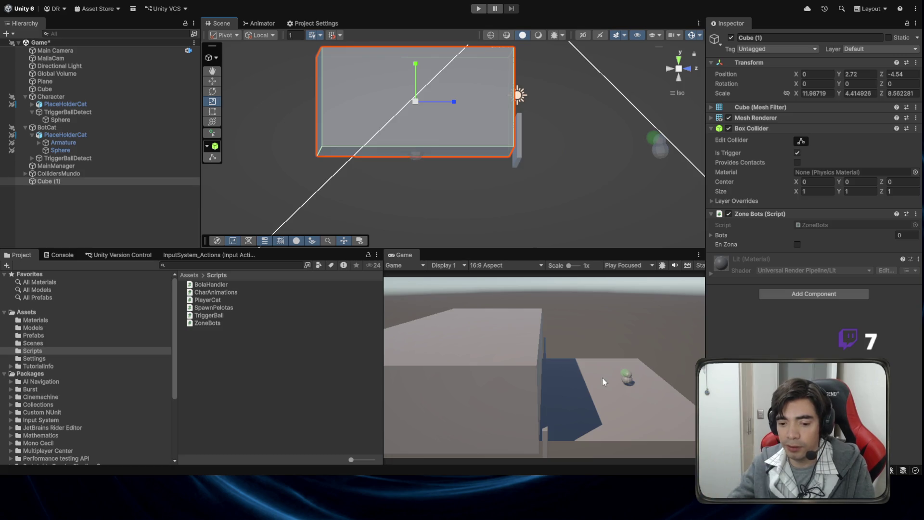
drag(520, 146, 515, 162)
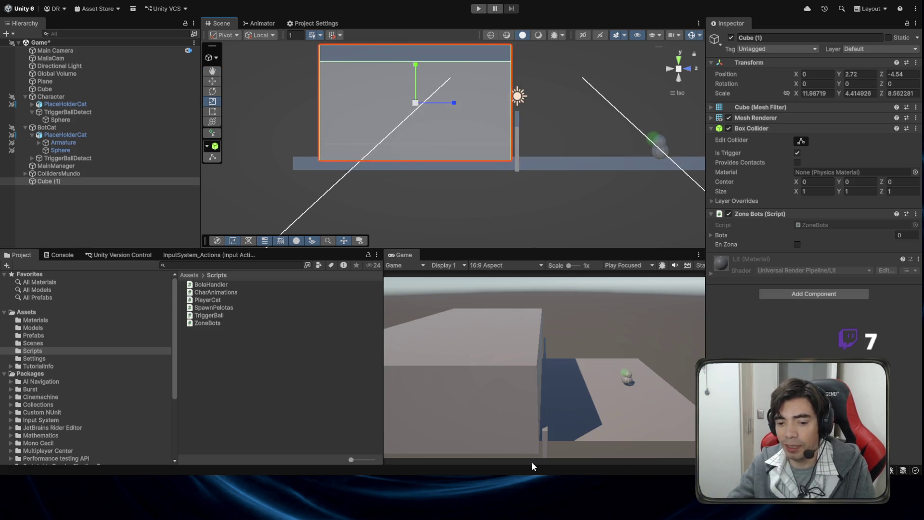
key(alt+Tab)
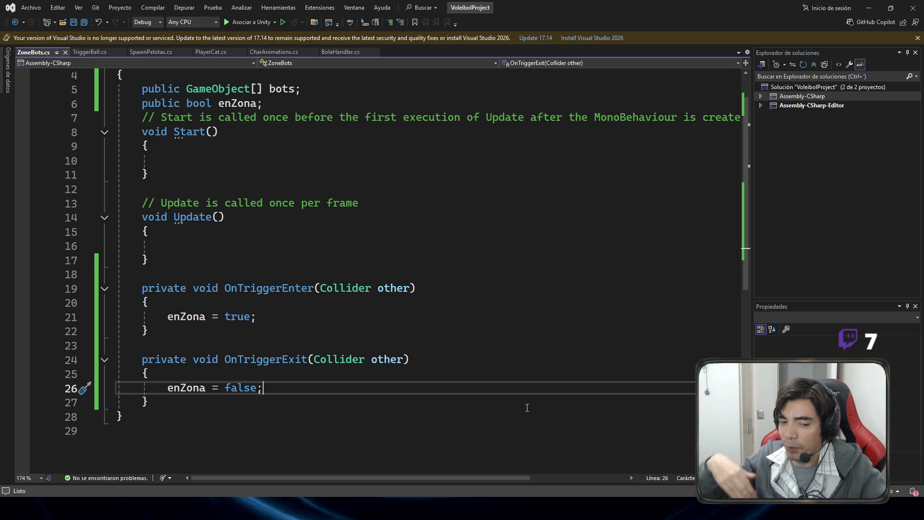
Step: Add public bool enJuego; right below the bots array, remove a stray M, and save
scroll(547, 345, up, 1)
click(330, 133)
key(Return)
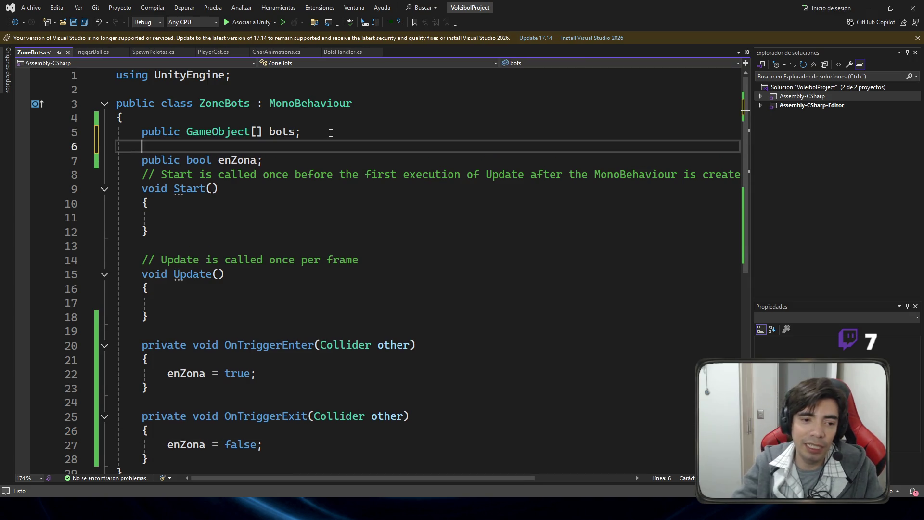
text(public bool )
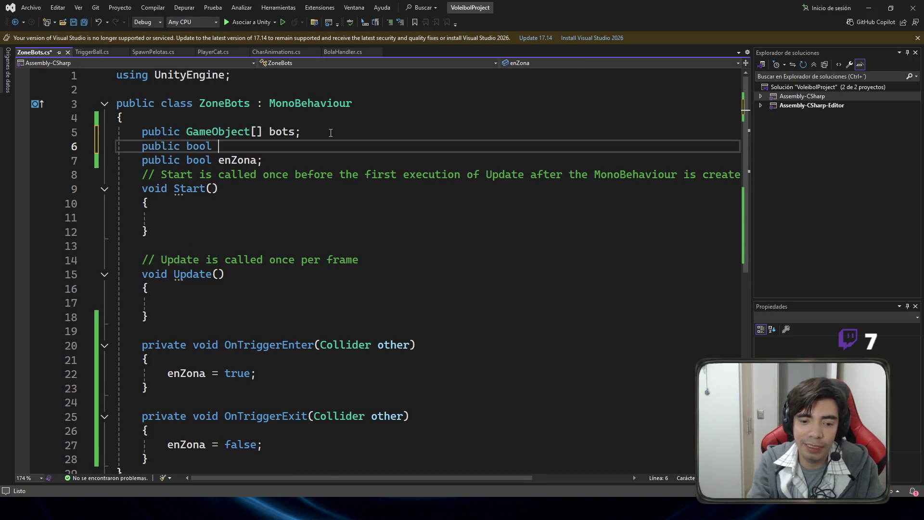
text(enJuego;)
key(ctrl+s)
text(M)
key(BackSpace)
key(ctrl+s)
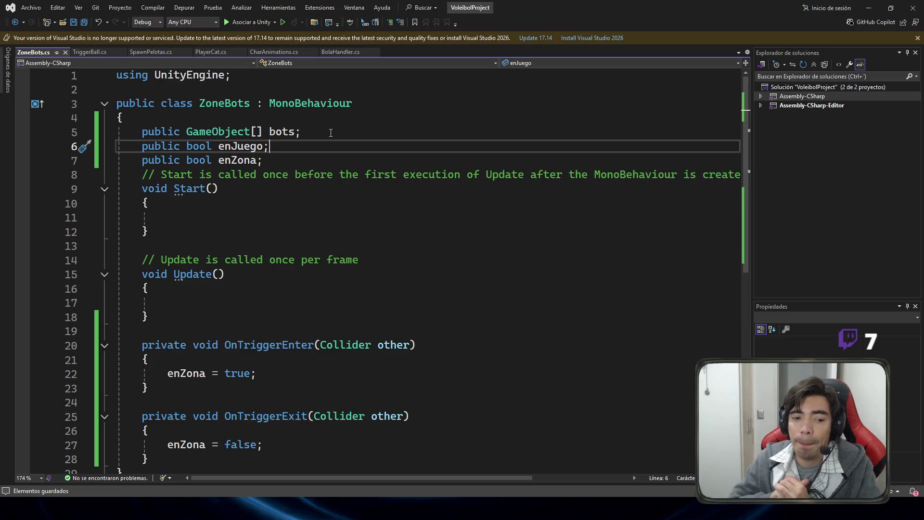
Step: Begin OnTriggerEnter with if(enJuego == false) { return; }, fix the stray underscore, and save
click(266, 358)
key(Return)
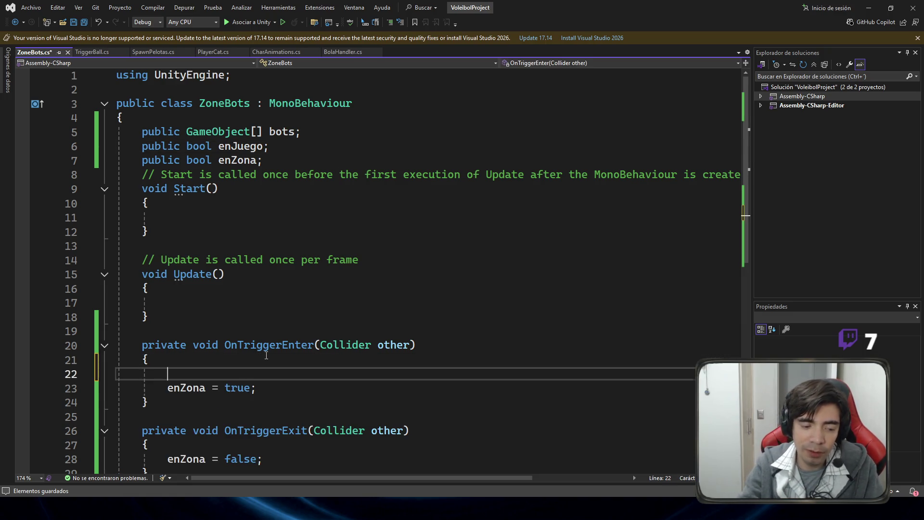
text(if()
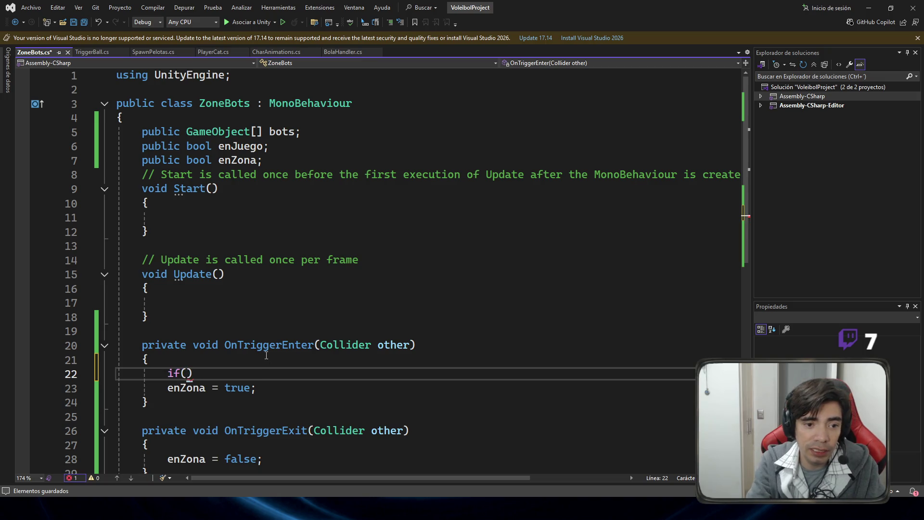
text(enJuego)
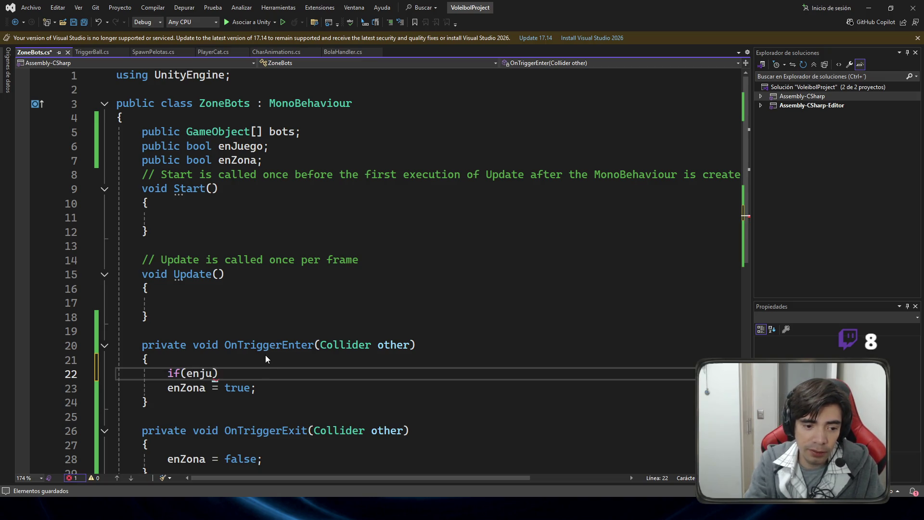
text( == fal)
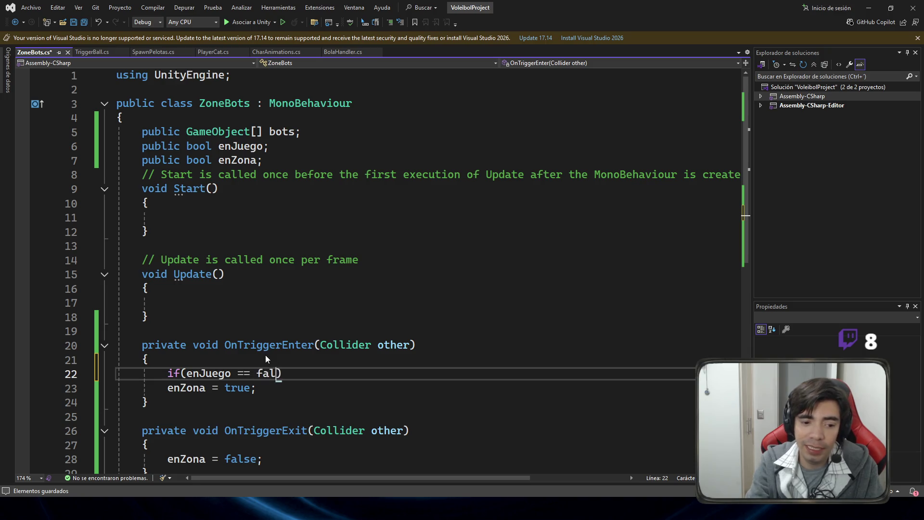
text() {  ret)
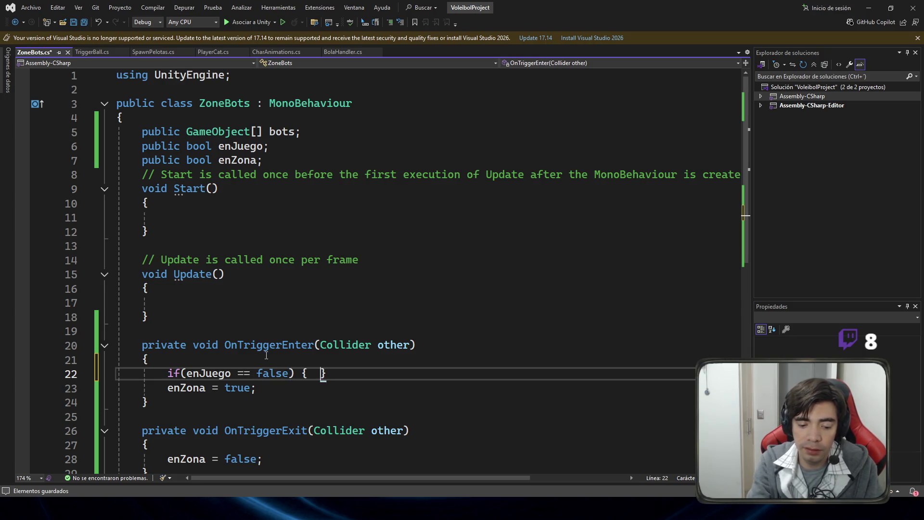
text(urn)
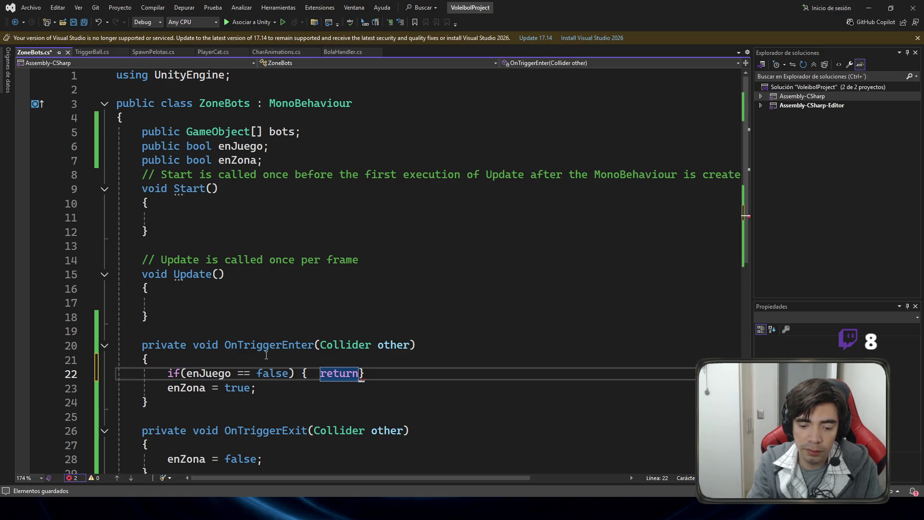
text(_;)
key(ctrl+s)
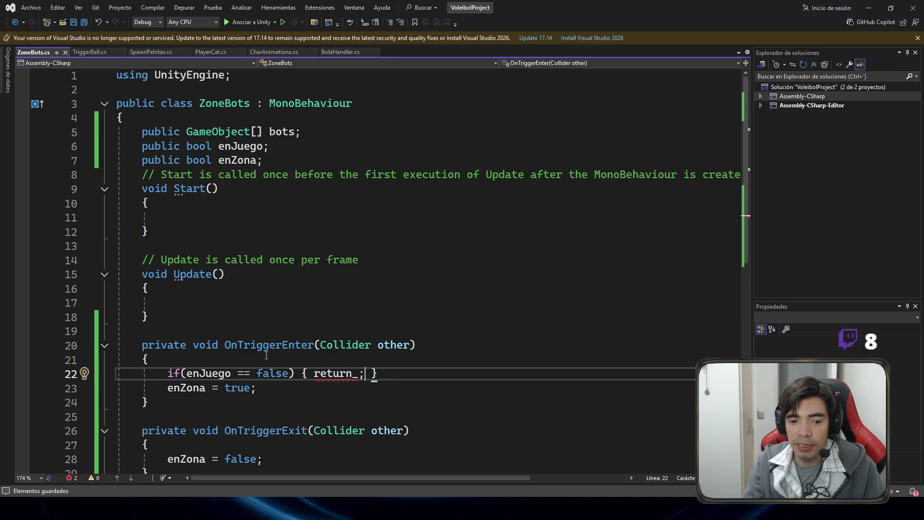
click(359, 374)
key(BackSpace)
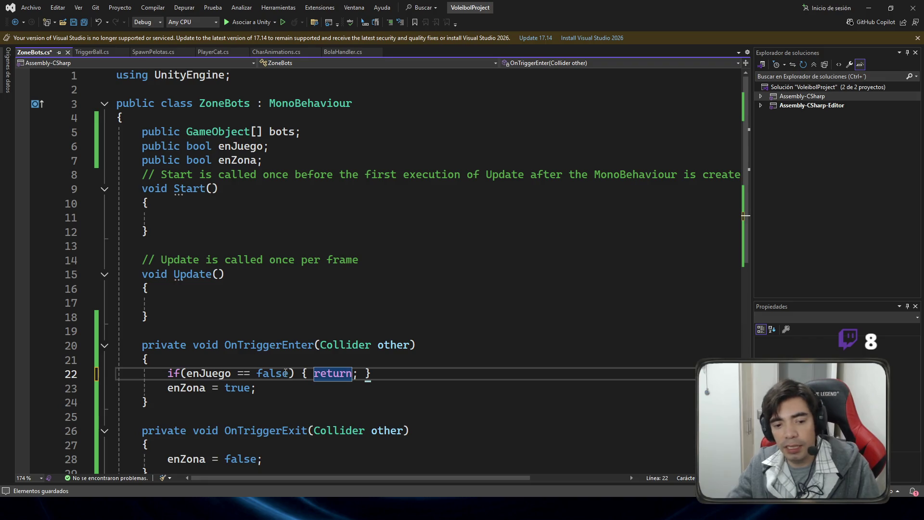
key(ctrl+s)
scroll(396, 372, down, 1)
click(401, 332)
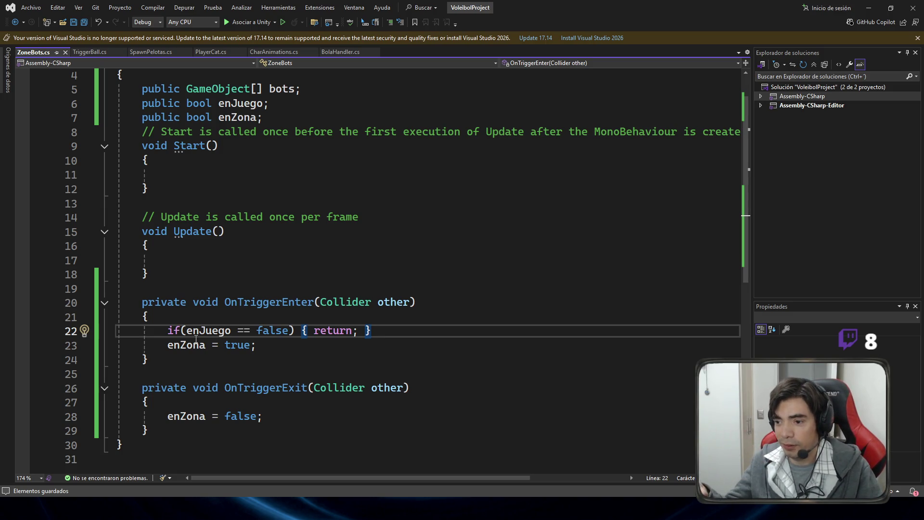
scroll(311, 349, down, 2)
Step: Write an if(enJuego == true) block with braces inside OnTriggerExit
click(227, 317)
key(Return)
text(}i)
key(BackSpace)
key(BackSpace)
key(Tab)
text(if()
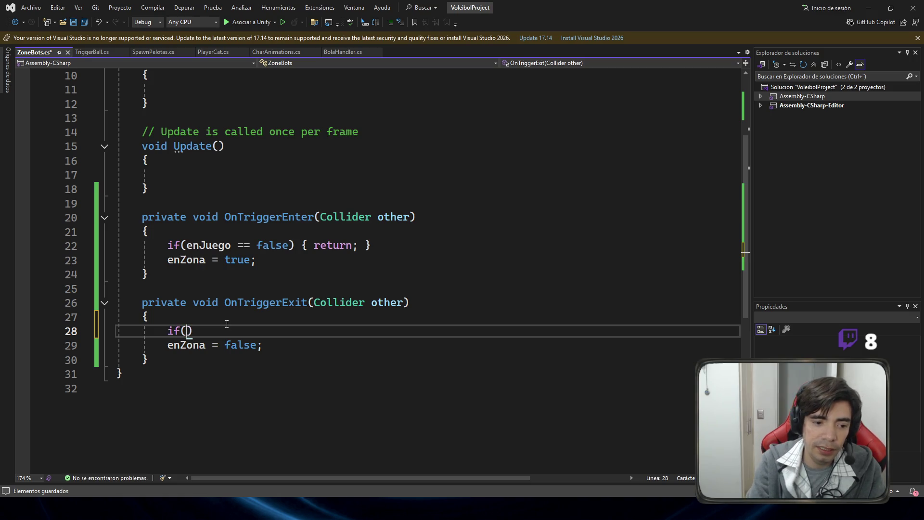
text(enu)
key(Tab)
key(ctrl+shift+Left)
text(enu)
key(BackSpace)
key(BackSpace)
text(njuegop)
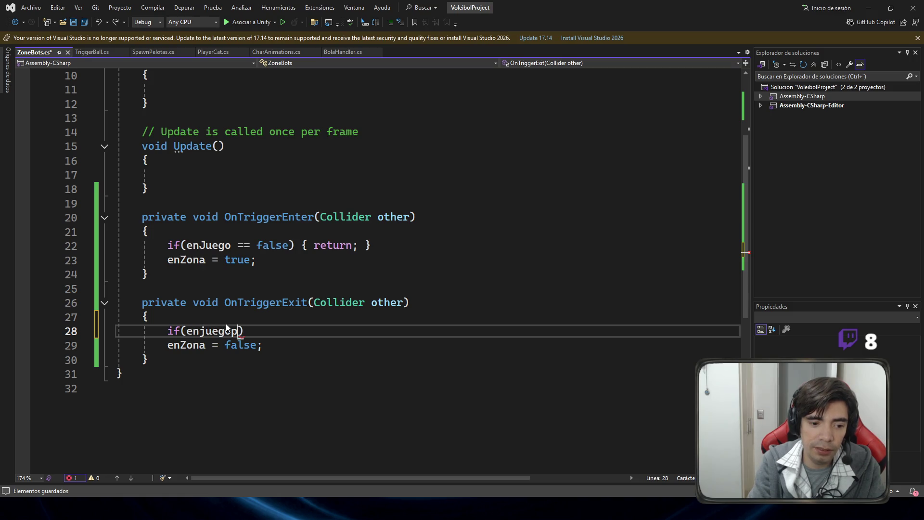
key(BackSpace)
key(Tab)
text(==)
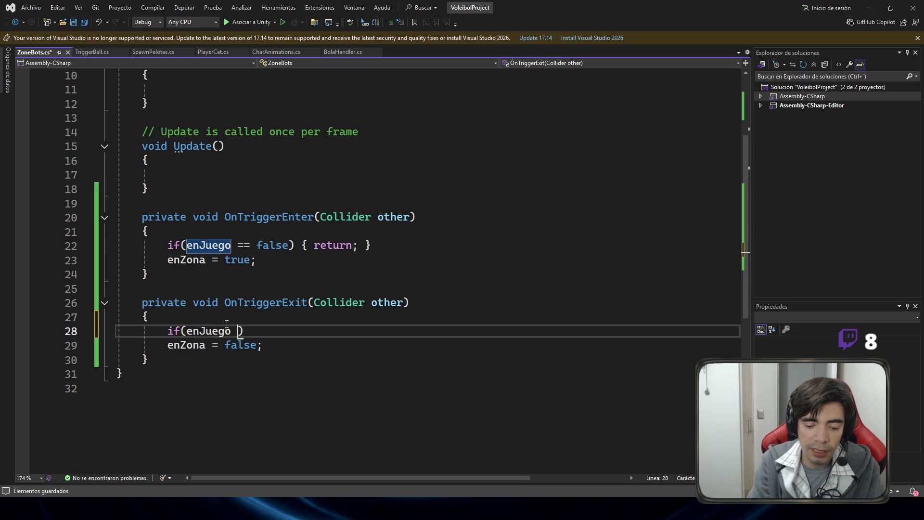
text( tru)
key(BackSpace)
key(BackSpace)
text(rue)
key(Right)
key(Return)
text({)
key(Return)
key(Down)
key(Down)
key(Down)
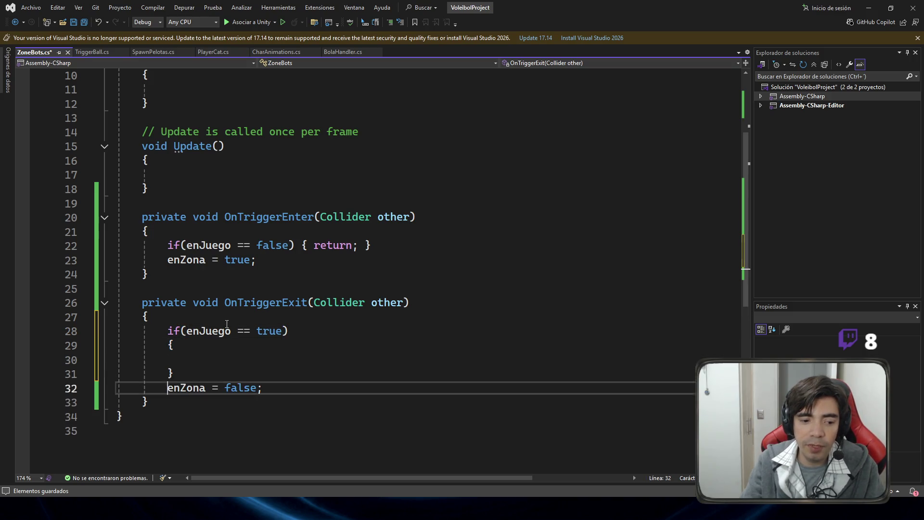
Step: Move the enZona = false; line into the if block and clean up stray characters
click(282, 390)
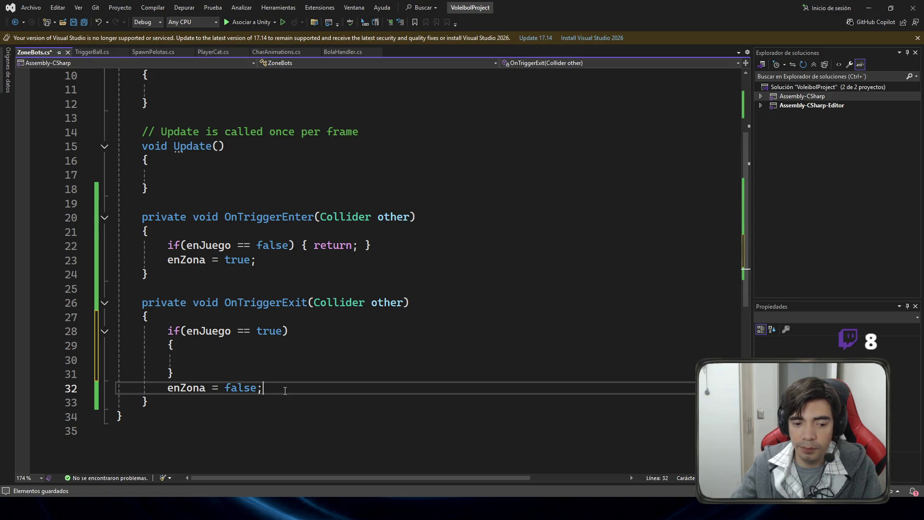
key(alt+Up)
key(alt+Up)
key(Home)
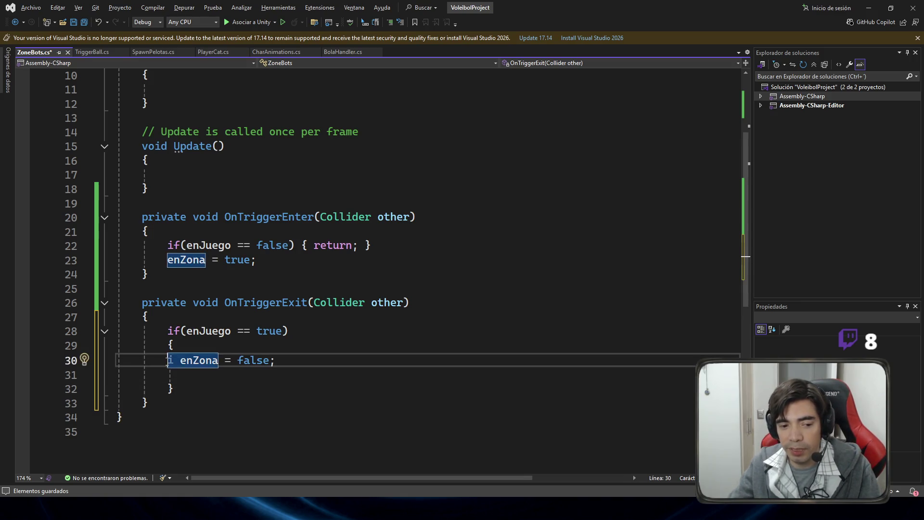
text(|)
click(199, 372)
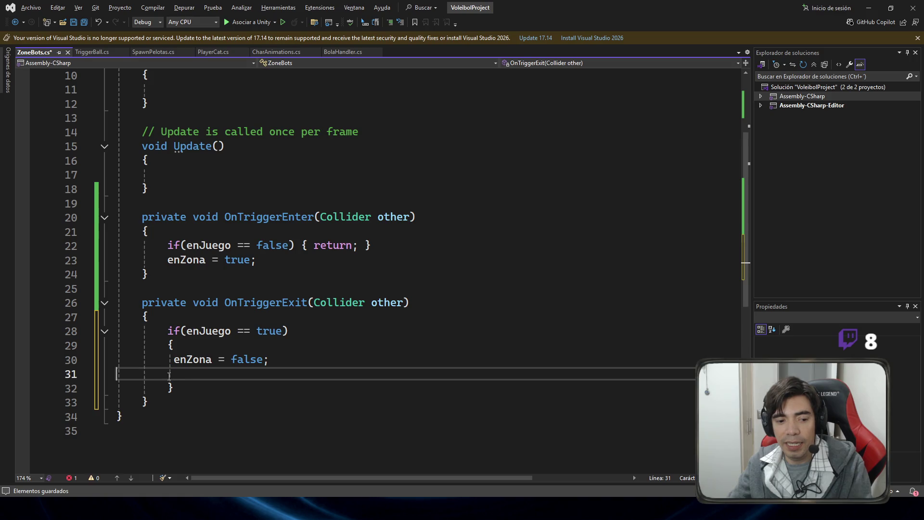
key(BackSpace)
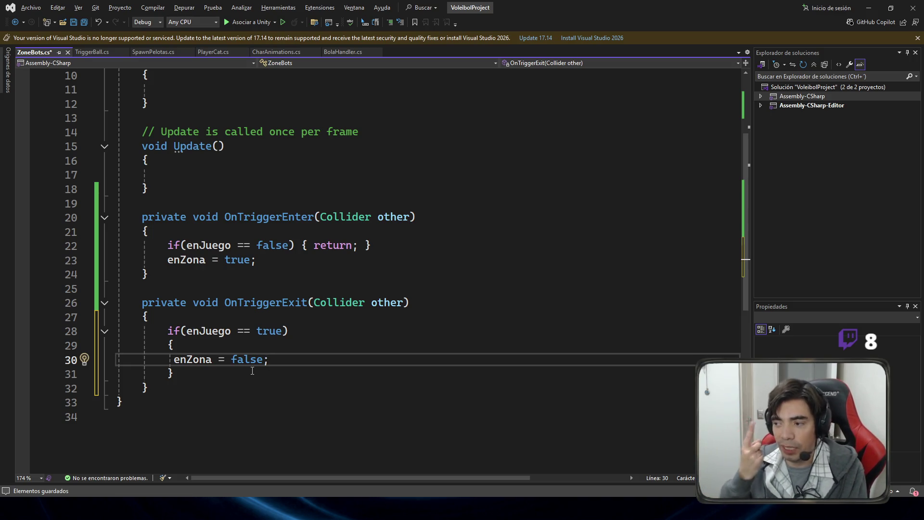
triple_click(252, 361)
click(330, 360)
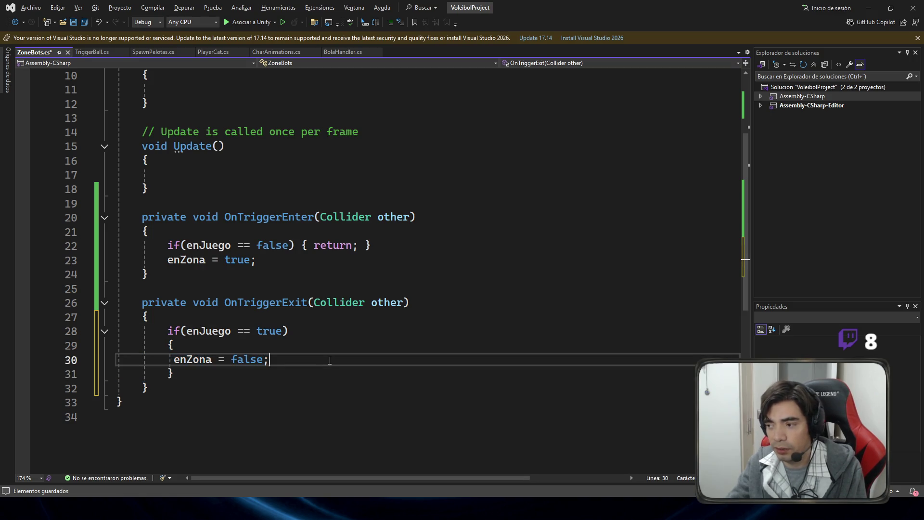
click(172, 361)
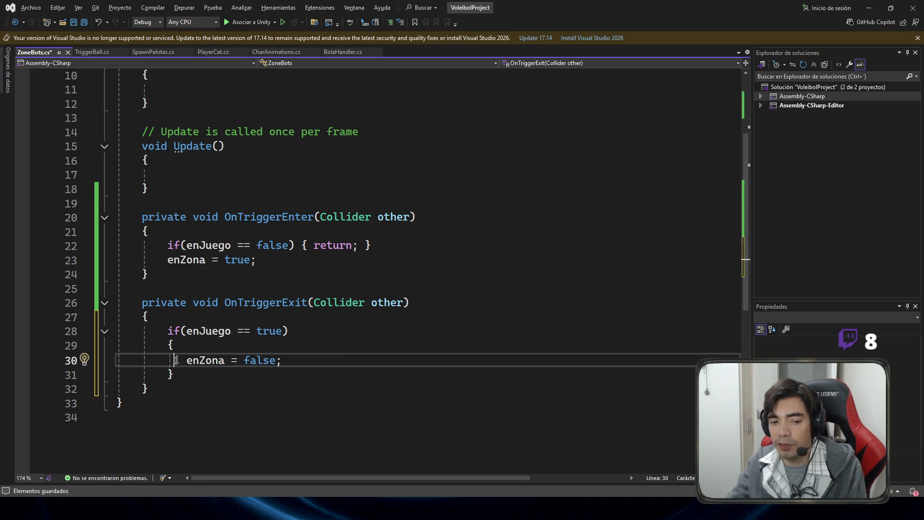
text(i)
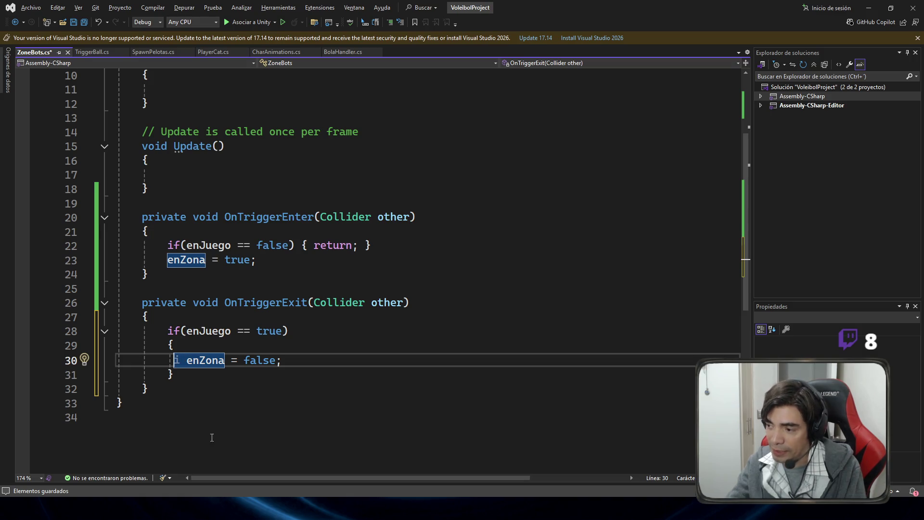
key(BackSpace)
key(BackSpace)
click(176, 375)
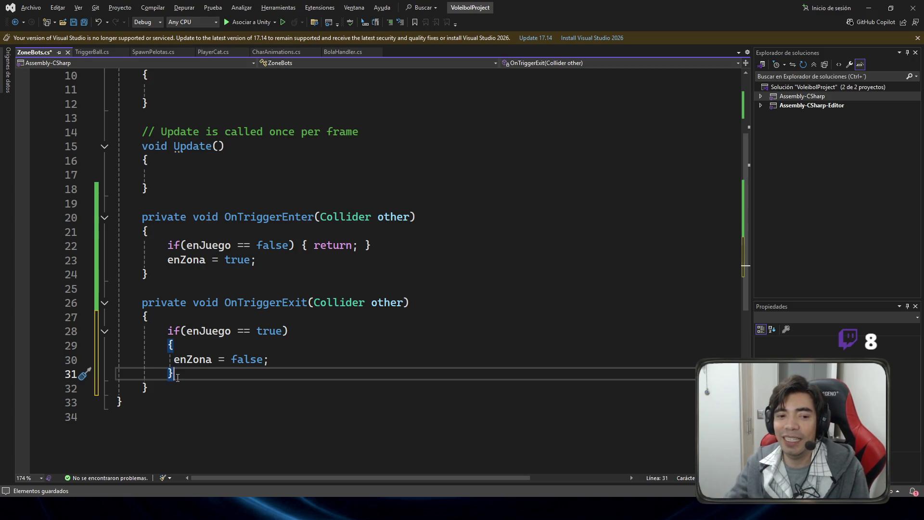
Step: Select the enZona = true statement and the enJuego guard line on line 22 to inspect them
drag(139, 259, 371, 262)
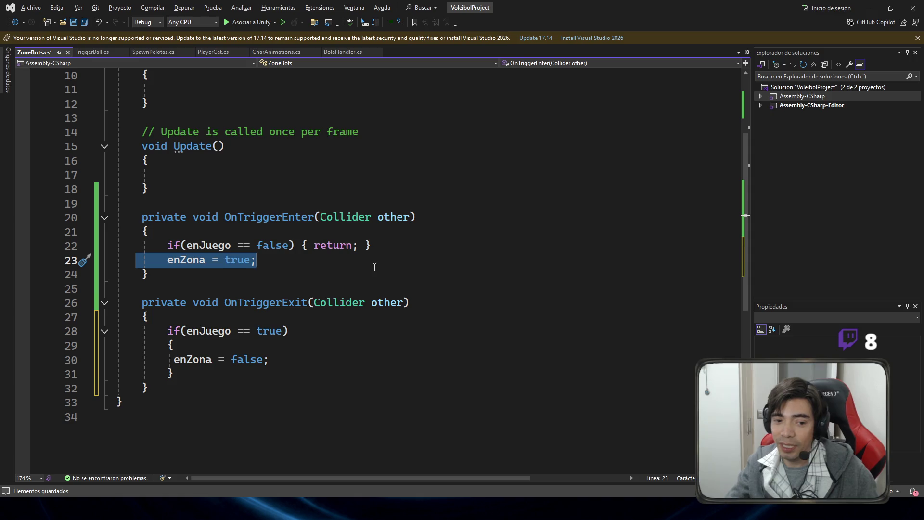
drag(401, 246, 85, 246)
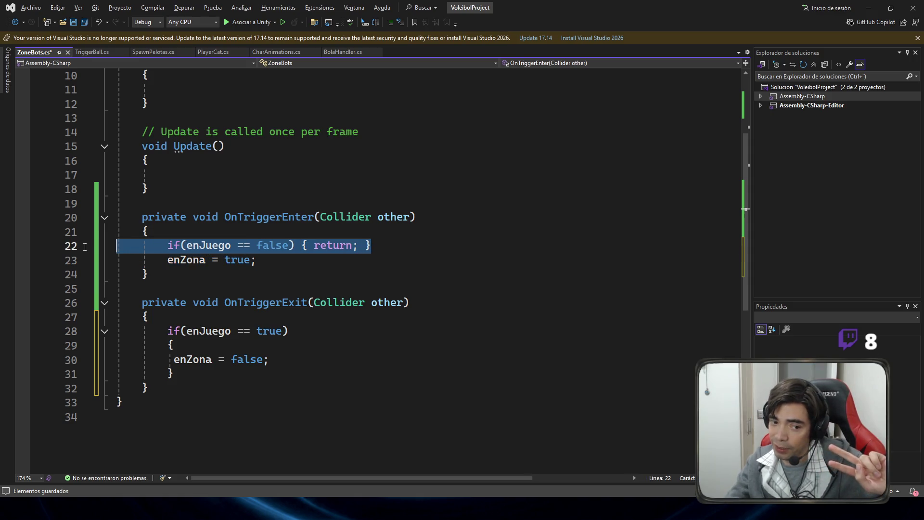
click(389, 249)
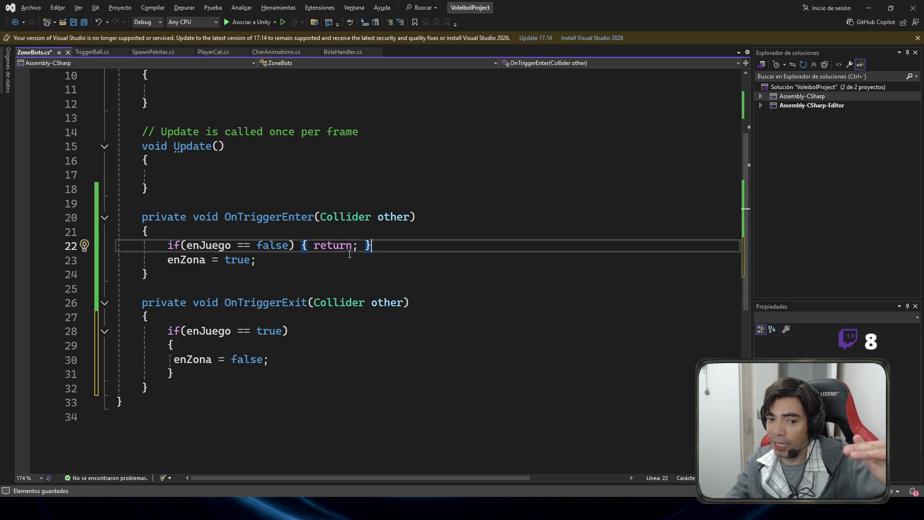
double_click(344, 248)
key(End)
key(shift+Home)
key(shift+Left)
key(shift+Left)
key(shift+Left)
key(Up)
double_click(341, 248)
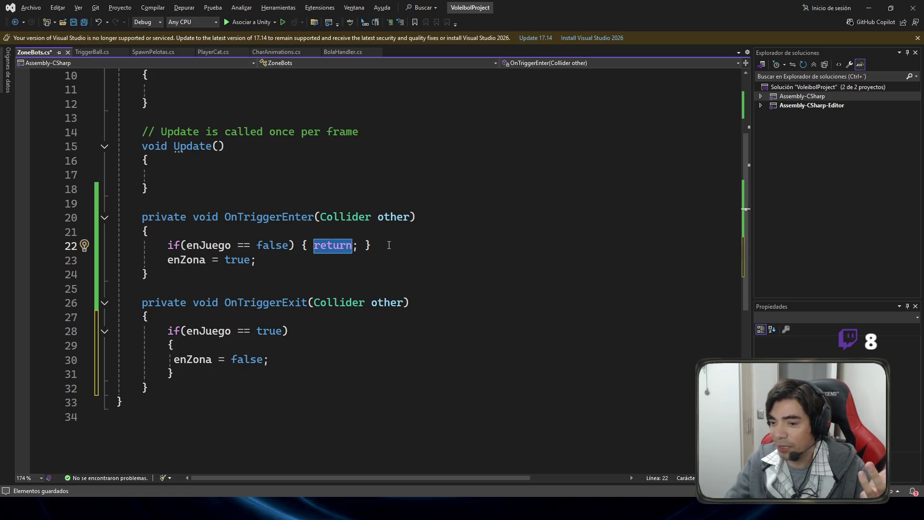
drag(273, 263, 122, 264)
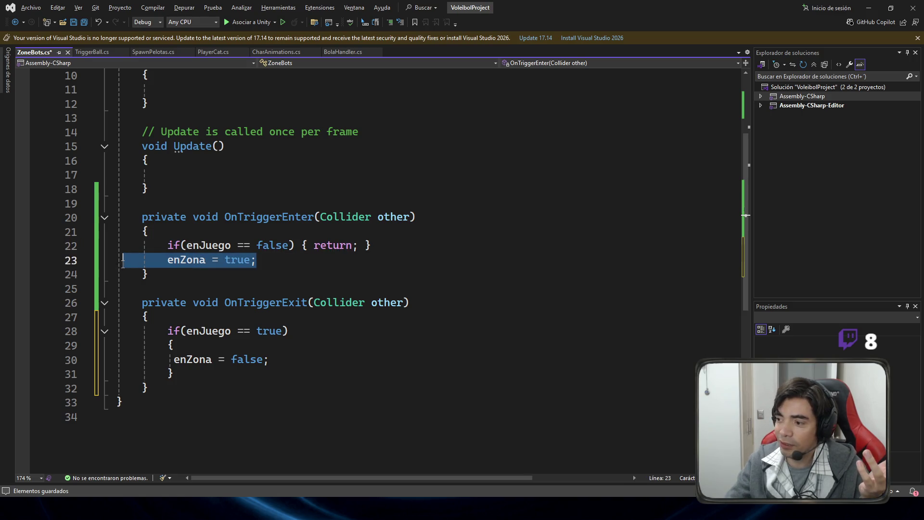
Step: Insert a blank line after the enJuego guard, then recheck the guard's return statement
click(397, 246)
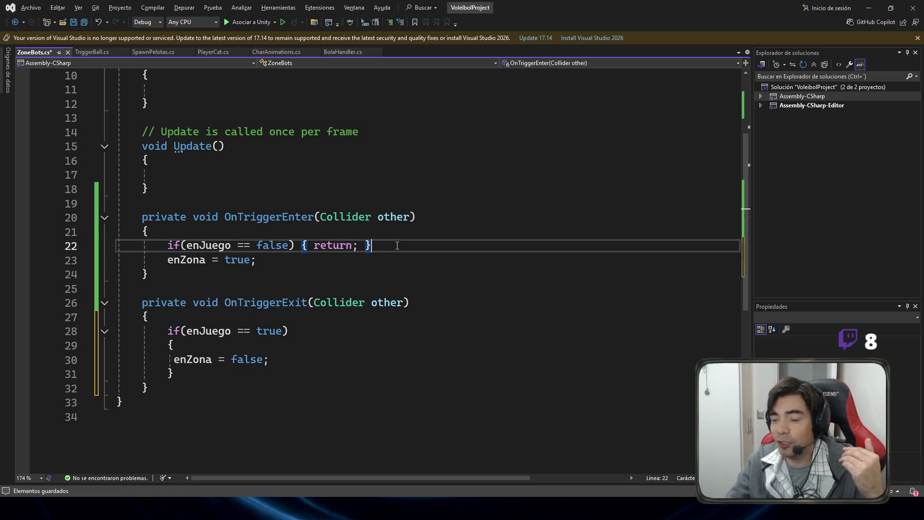
key(Return)
click(289, 273)
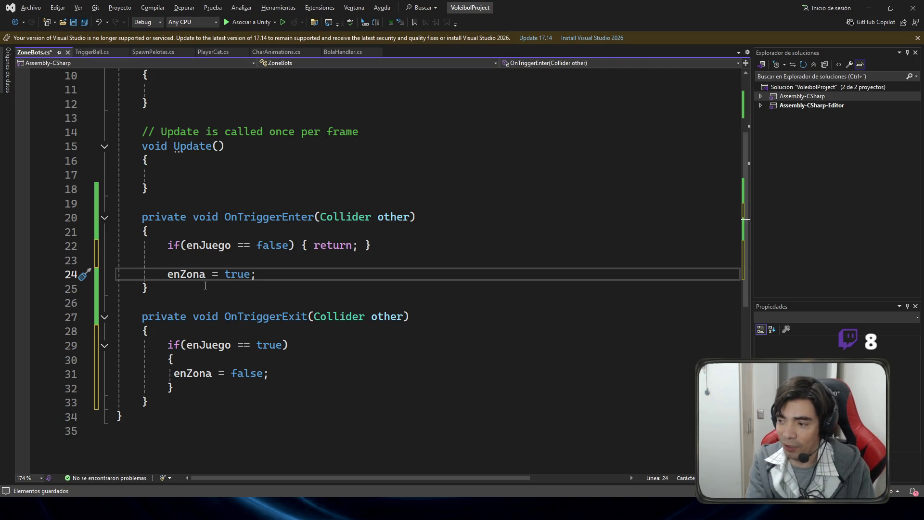
click(338, 238)
double_click(339, 246)
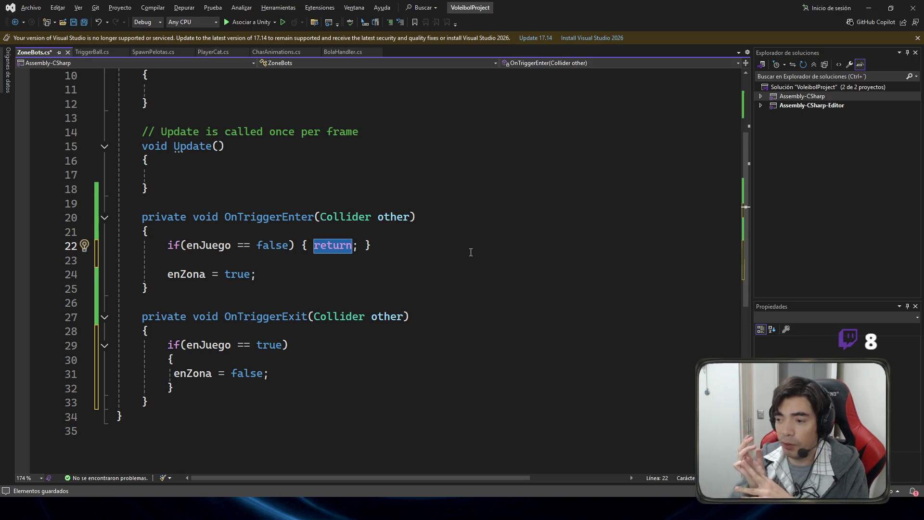
click(339, 246)
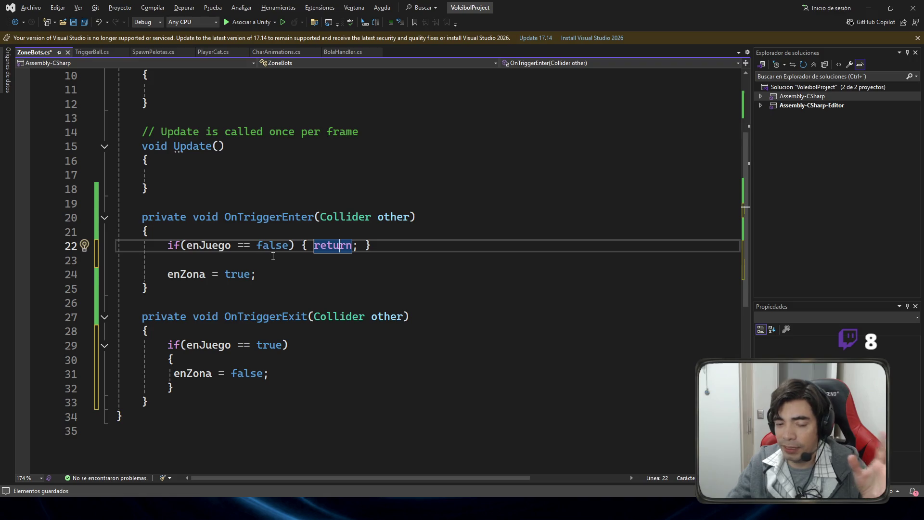
key(ctrl+w)
shift+click(360, 247)
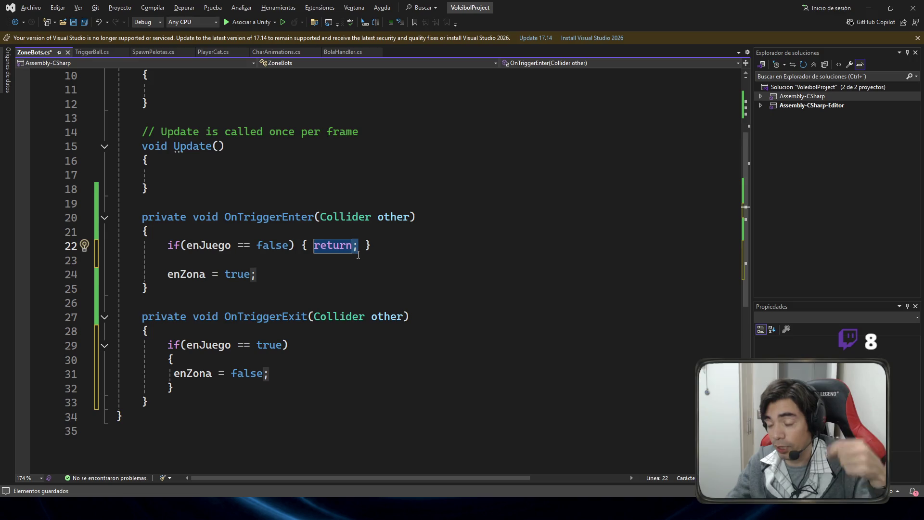
key(End)
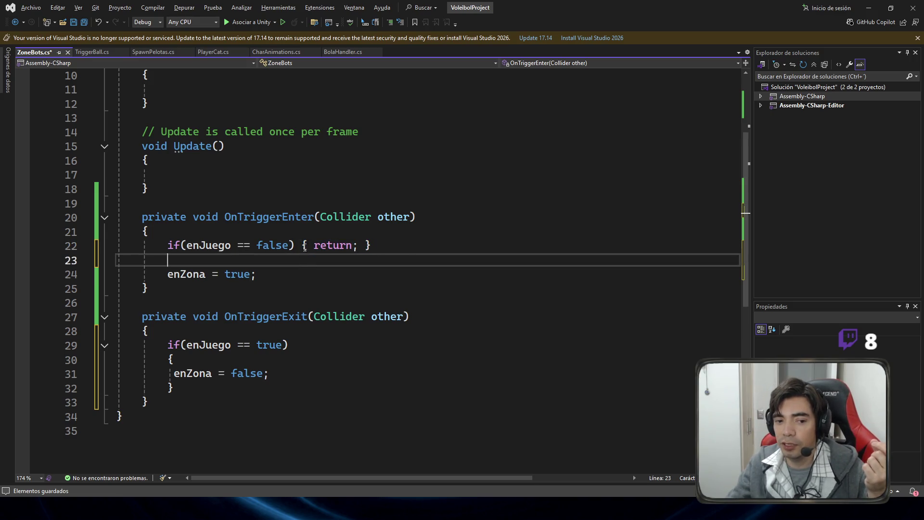
double_click(322, 246)
click(378, 246)
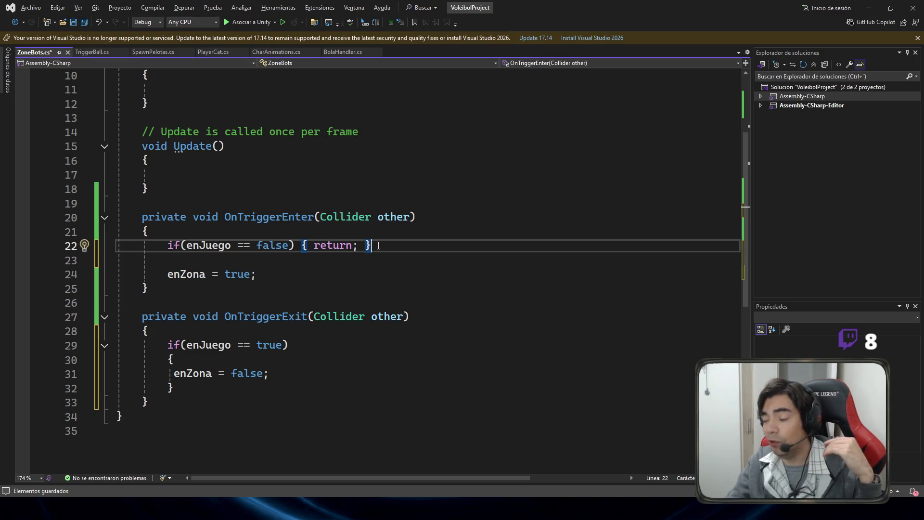
click(307, 245)
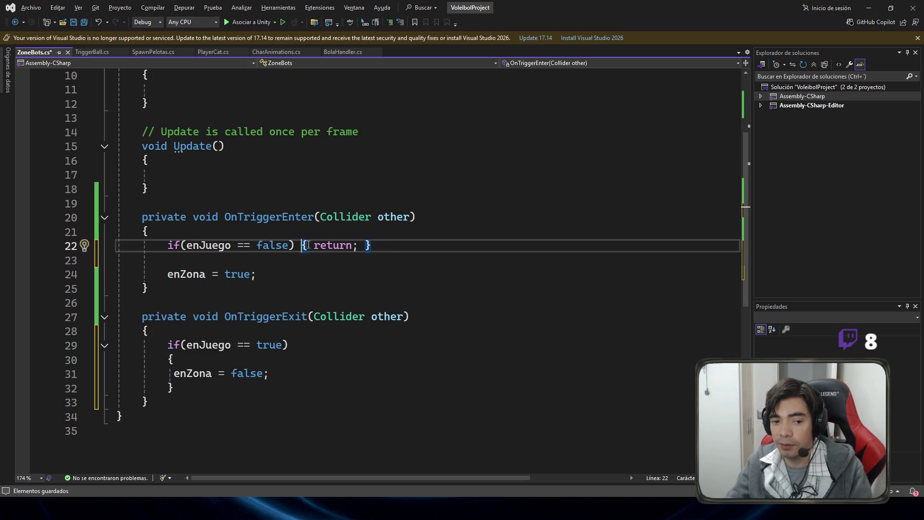
key(Return)
key(Right)
key(Return)
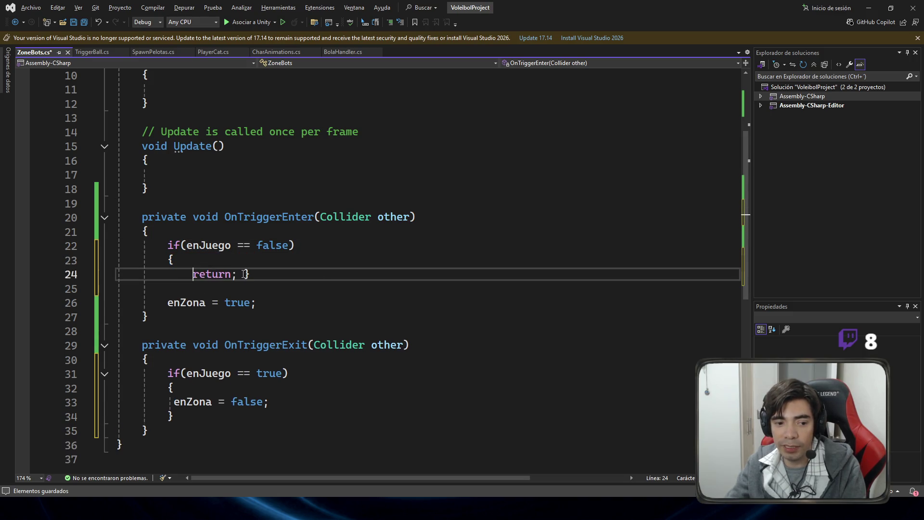
key(Return)
scroll(297, 270, down, 1)
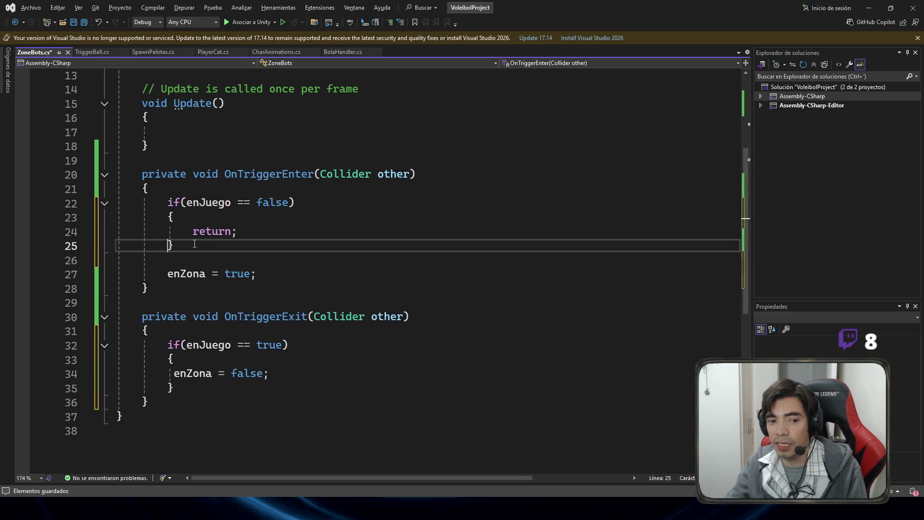
drag(174, 246, 108, 204)
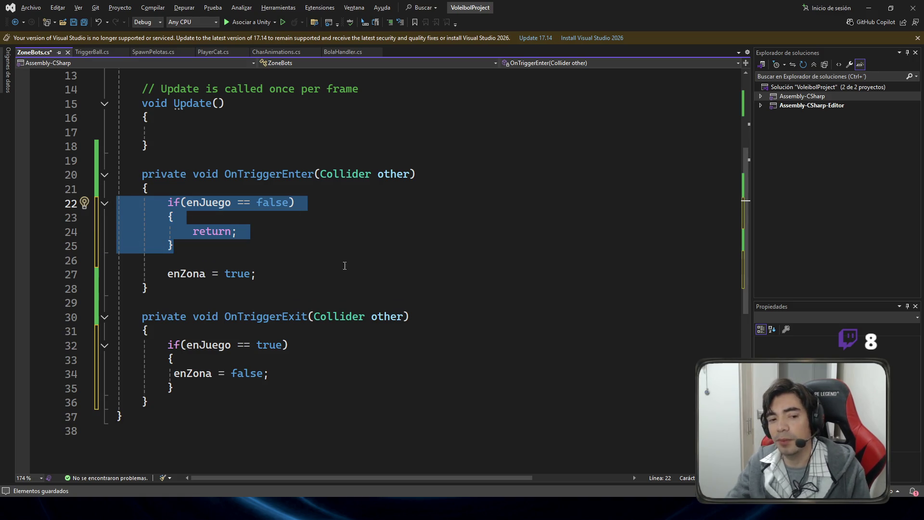
key(ctrl+z)
key(ctrl+z)
key(ctrl+z)
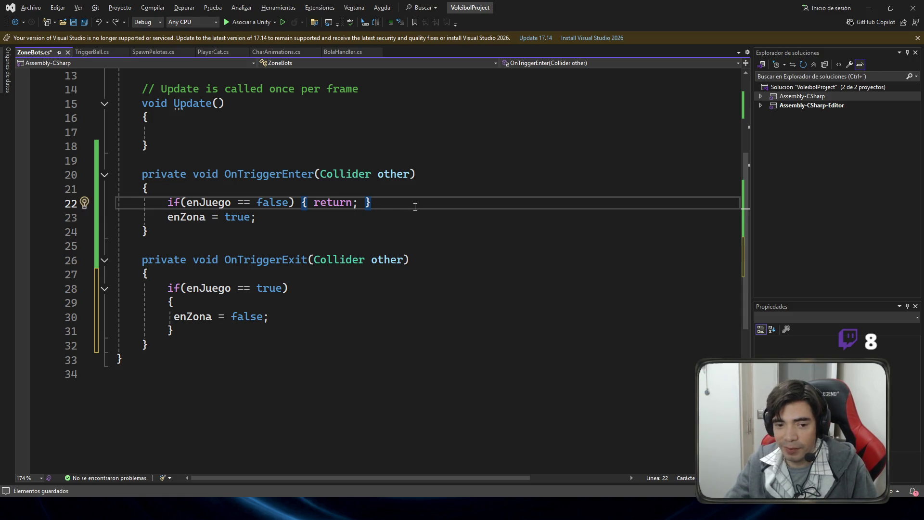
key(Return)
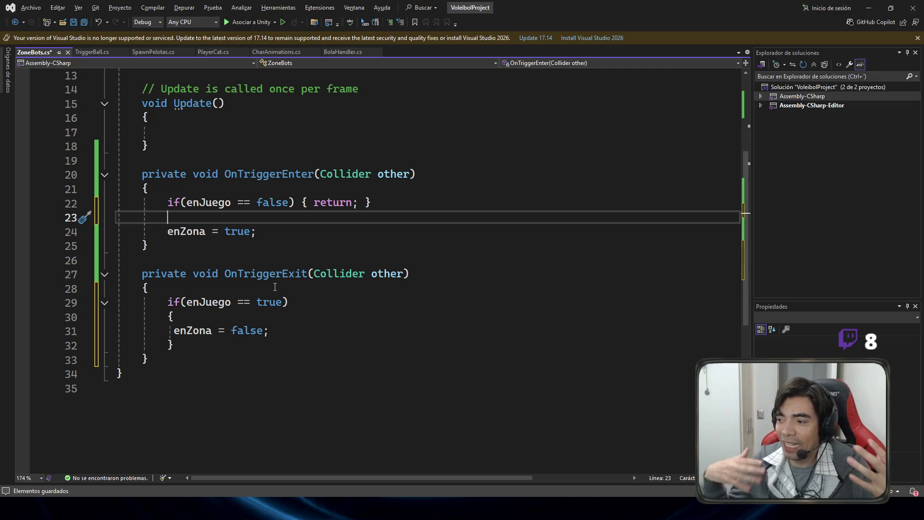
drag(183, 316, 48, 302)
Step: Delete OnTriggerExit's if(enJuego == true) line and leftover brace, then save ZoneBots.cs
key(BackSpace)
key(Delete)
drag(178, 317, 115, 316)
key(BackSpace)
key(BackSpace)
key(ctrl+s)
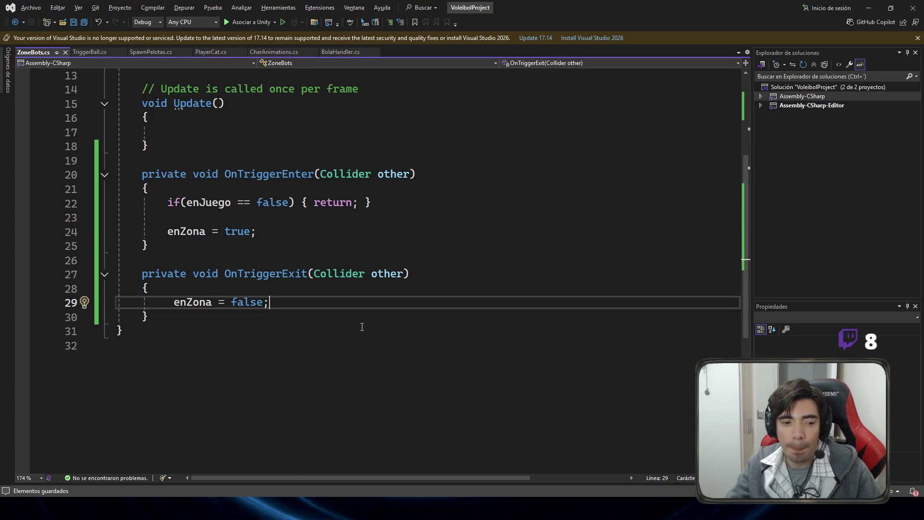
scroll(362, 326, up, 2)
scroll(348, 321, down, 2)
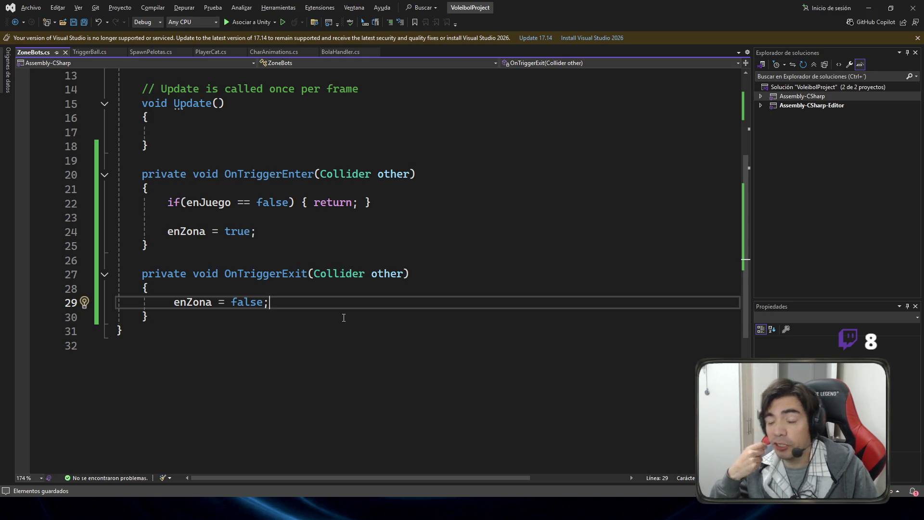
scroll(299, 284, up, 2)
scroll(231, 236, down, 2)
Step: Check the lines around enZona = false, selecting blank line 23
click(207, 218)
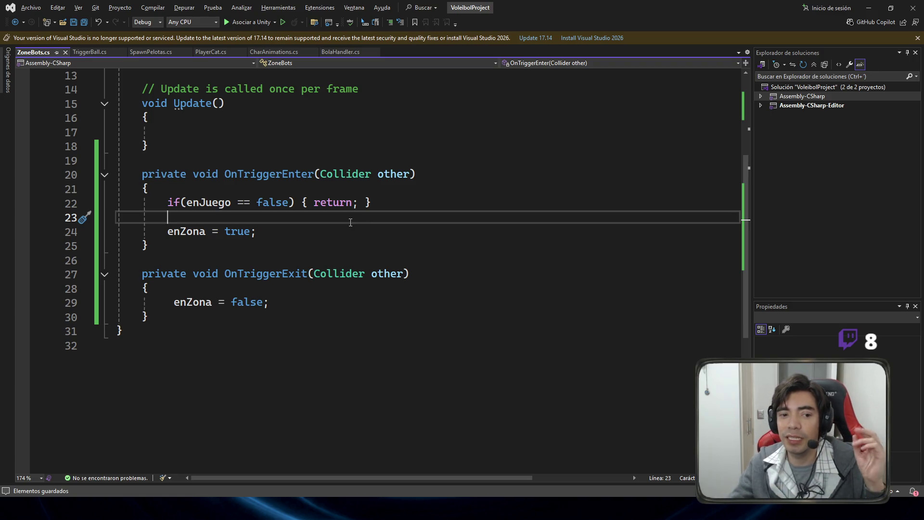
click(288, 202)
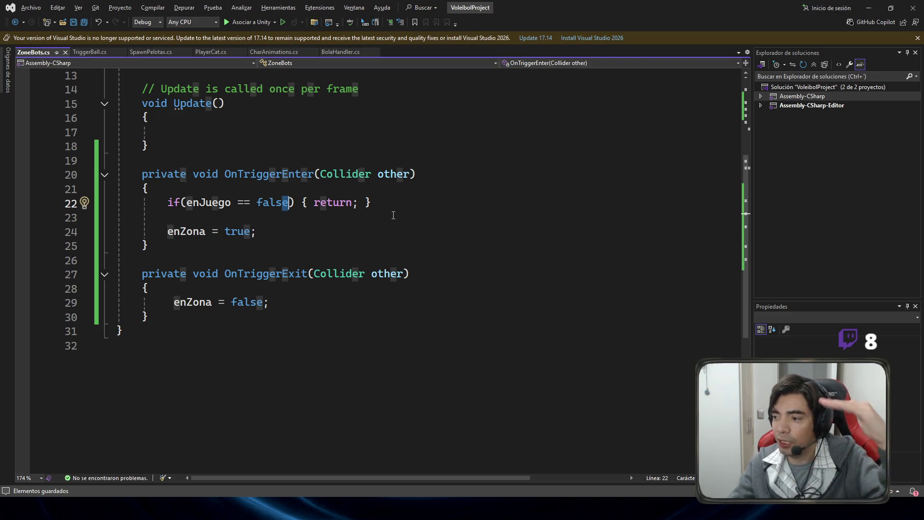
click(66, 215)
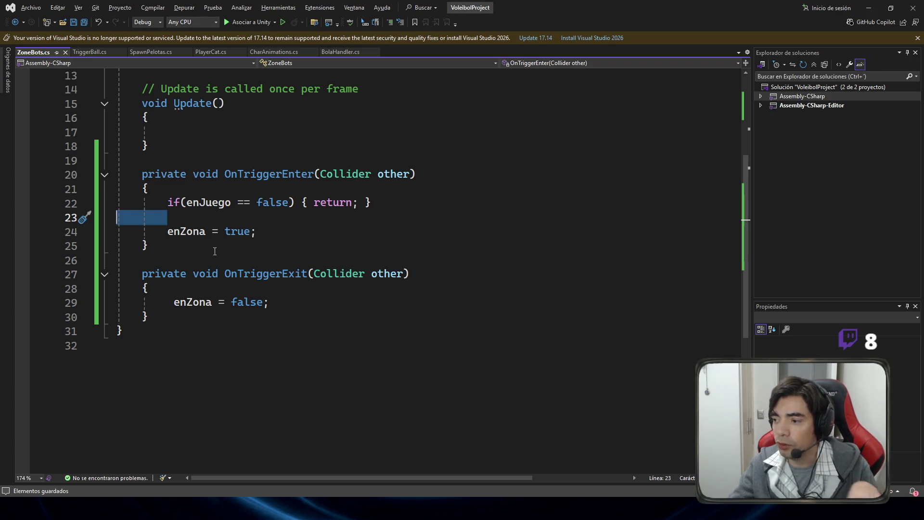
Step: Review the enJuego guard line before enZona = true in OnTriggerEnter
click(265, 230)
scroll(390, 236, up, 4)
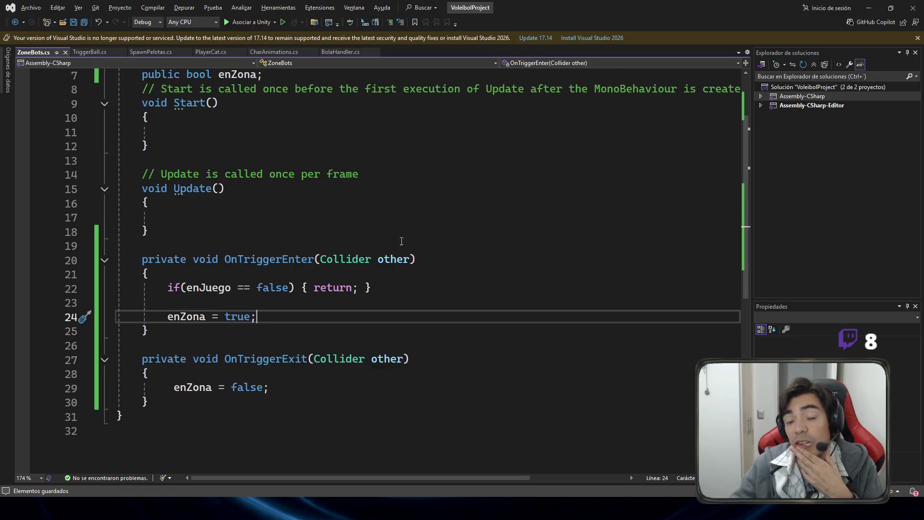
scroll(412, 246, down, 2)
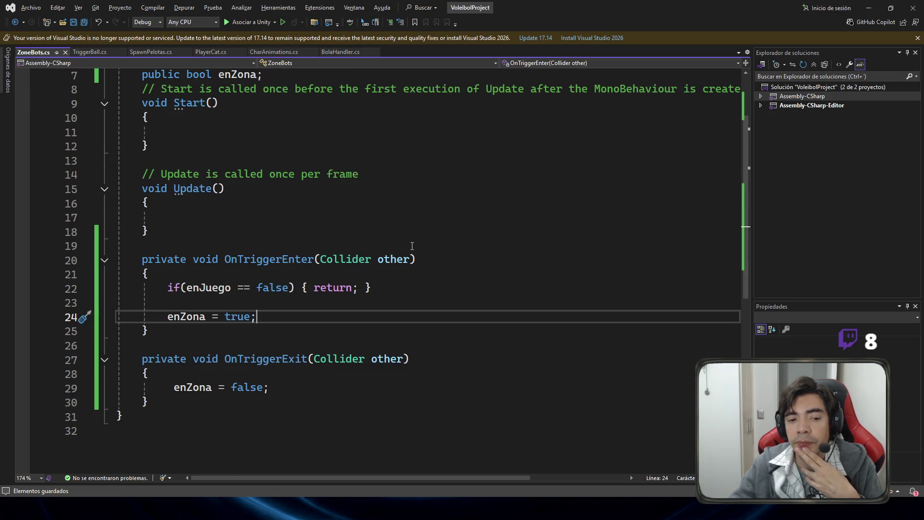
drag(168, 290, 414, 284)
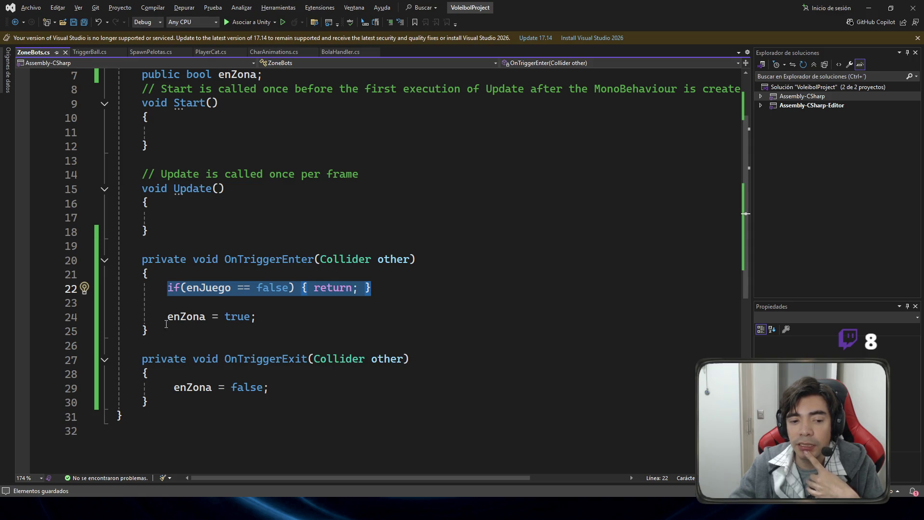
click(166, 302)
click(268, 319)
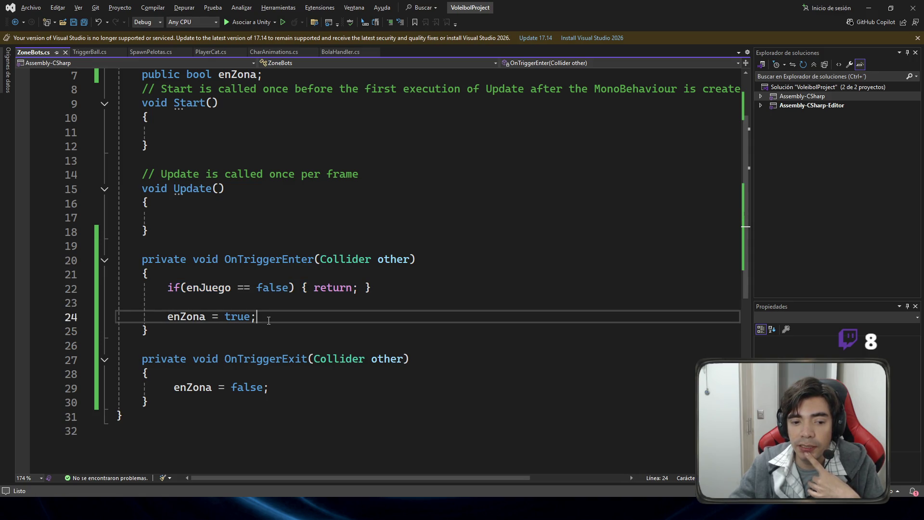
click(397, 286)
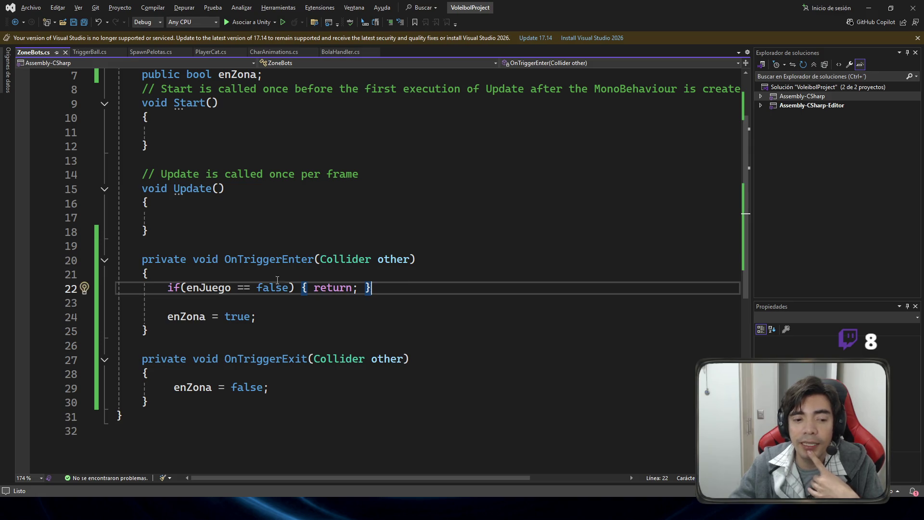
Step: Check OnTriggerEnter and the enZona and bots usages, leaving the caret after enZona = true
double_click(255, 261)
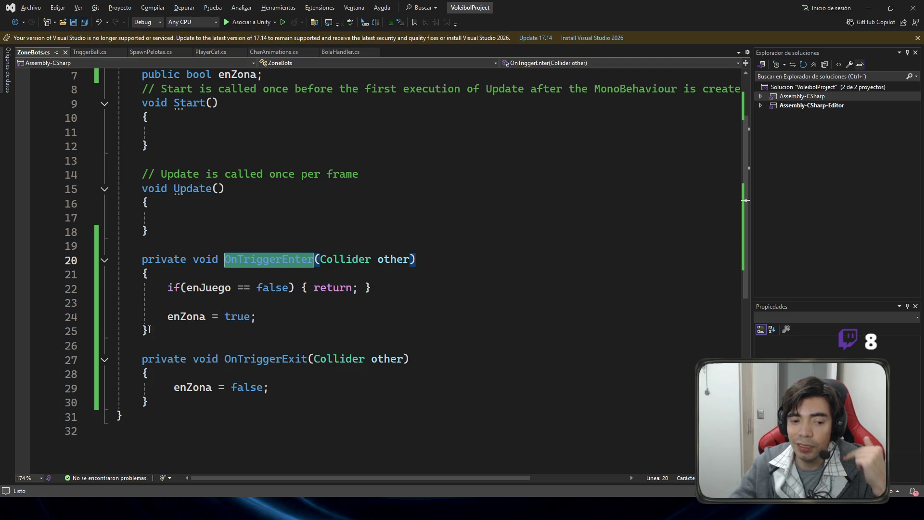
double_click(178, 316)
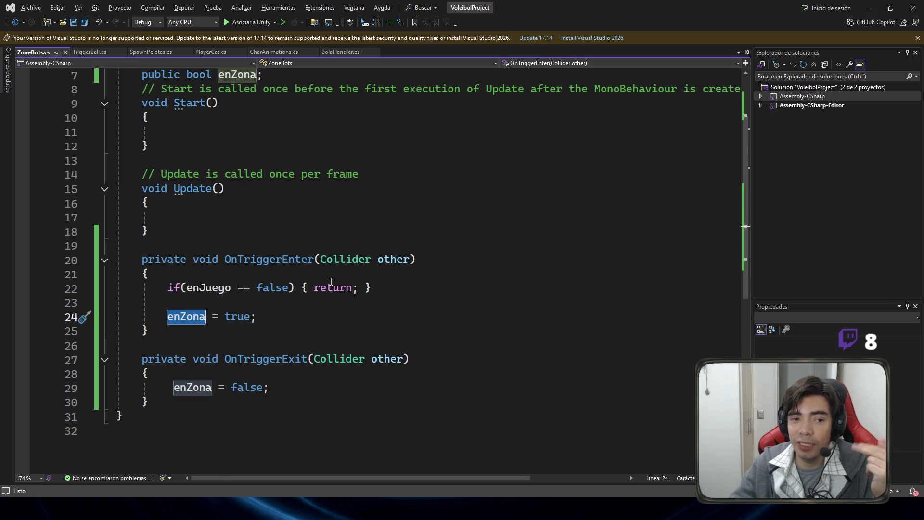
scroll(282, 175, up, 2)
click(277, 132)
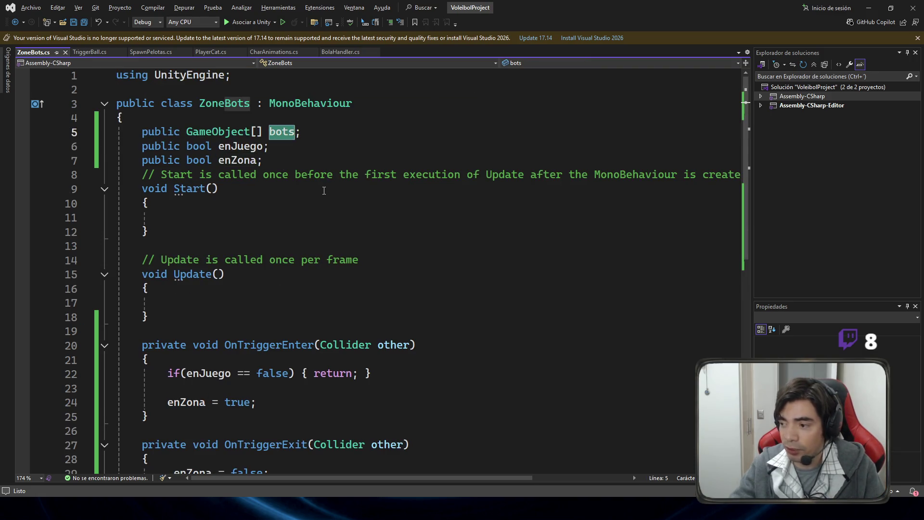
scroll(266, 303, down, 2)
click(289, 316)
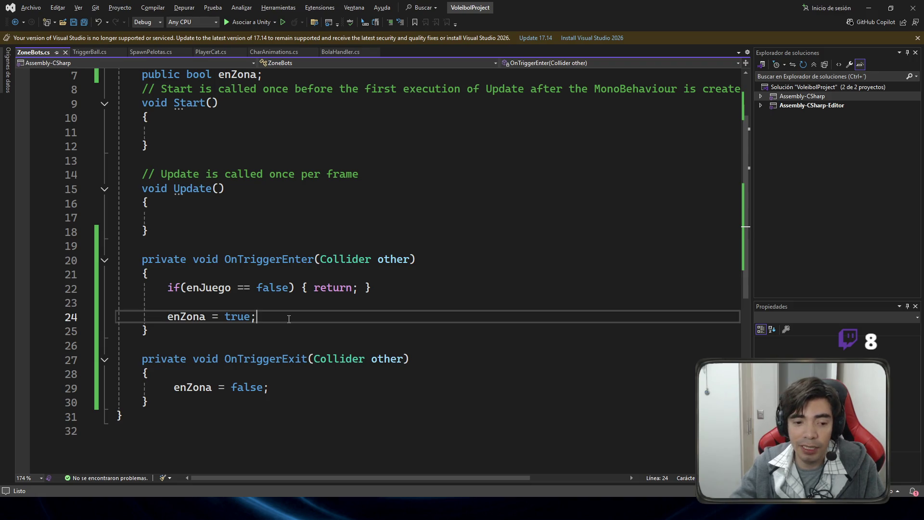
Step: Add a foreach loop template on a new line below enZona = true
key(Return)
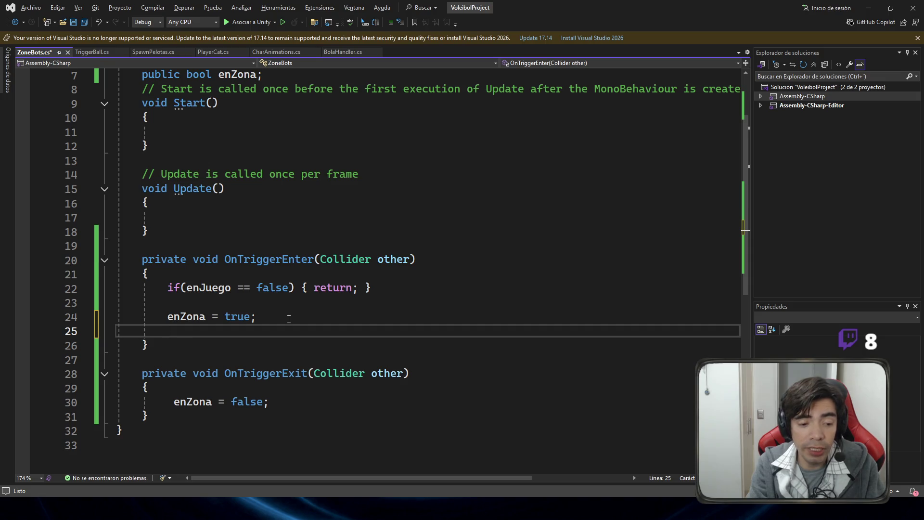
text(forwa)
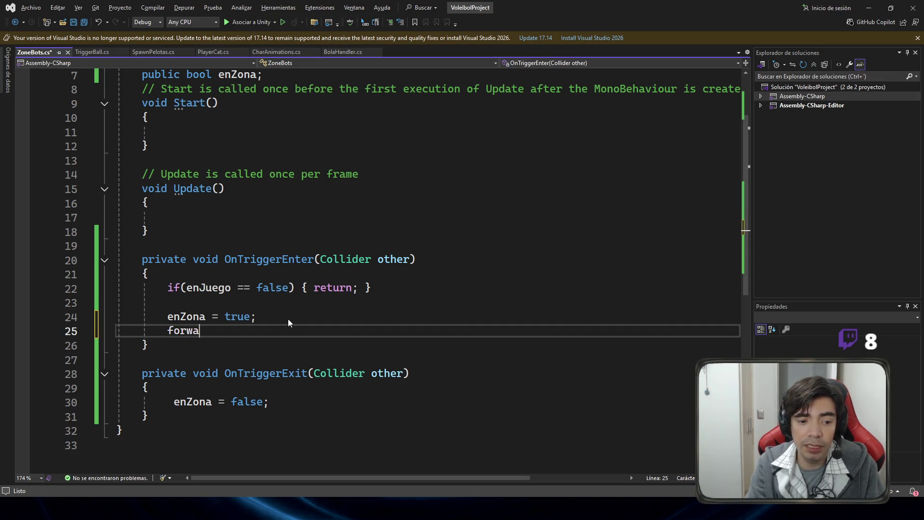
key(BackSpace)
key(BackSpace)
text(each)
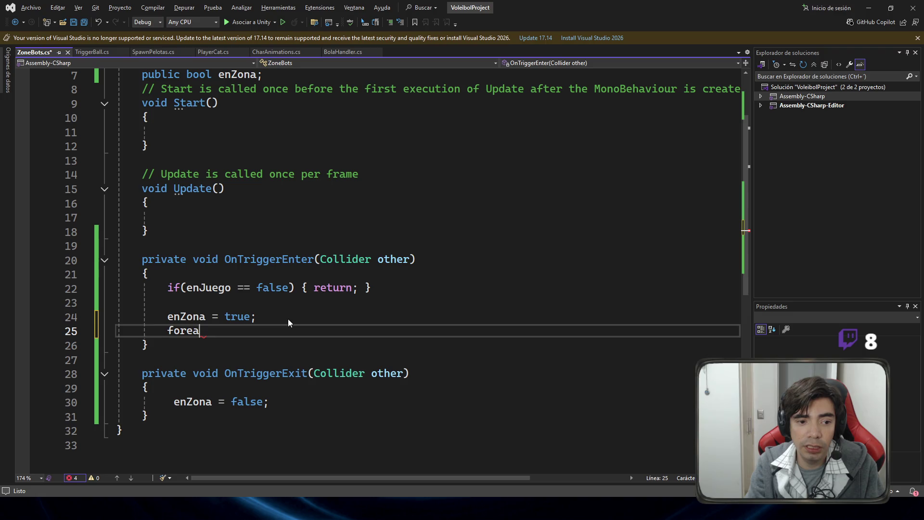
key(Tab)
key(Tab)
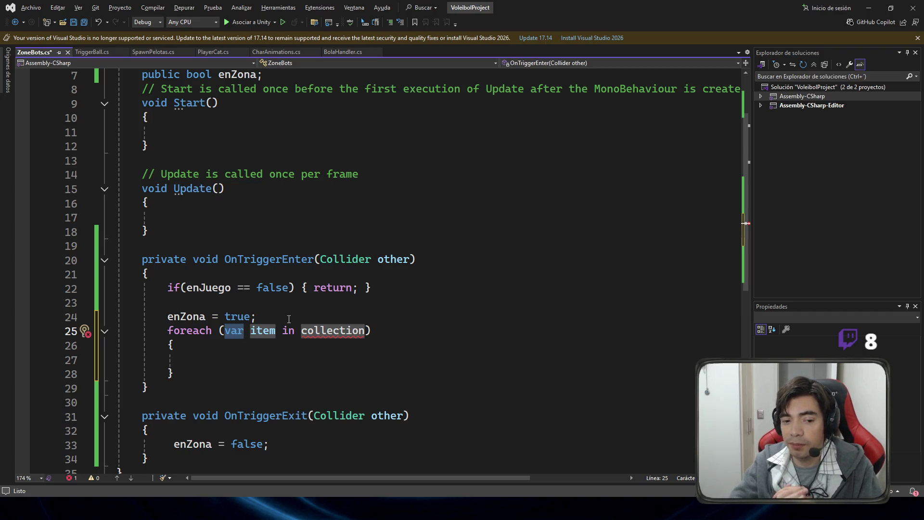
key(Tab)
key(Tab)
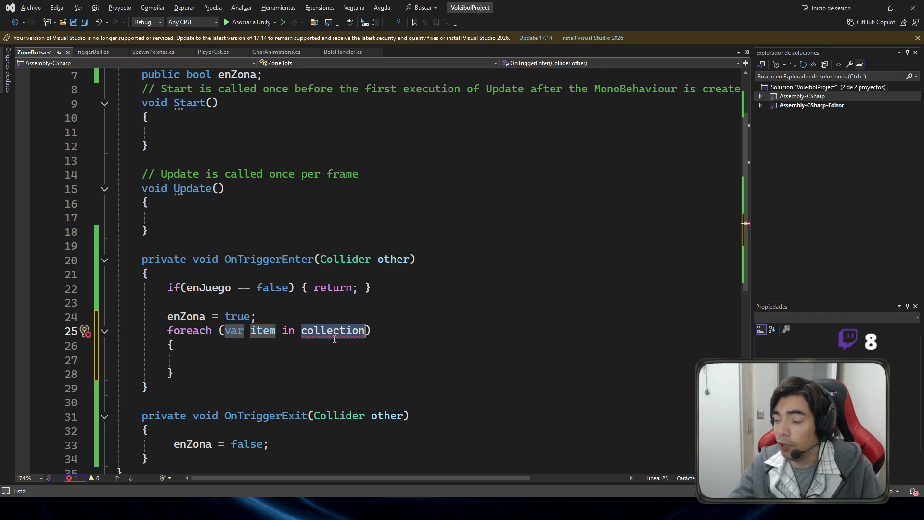
Step: Fill the loop as foreach (var bot in bots) and save the script
scroll(276, 162, up, 2)
double_click(282, 131)
key(ctrl+c)
double_click(332, 416)
key(ctrl+v)
scroll(406, 394, down, 1)
key(shift+Tab)
text(bot)
key(Up)
key(Up)
key(Up)
key(ctrl+s)
click(358, 404)
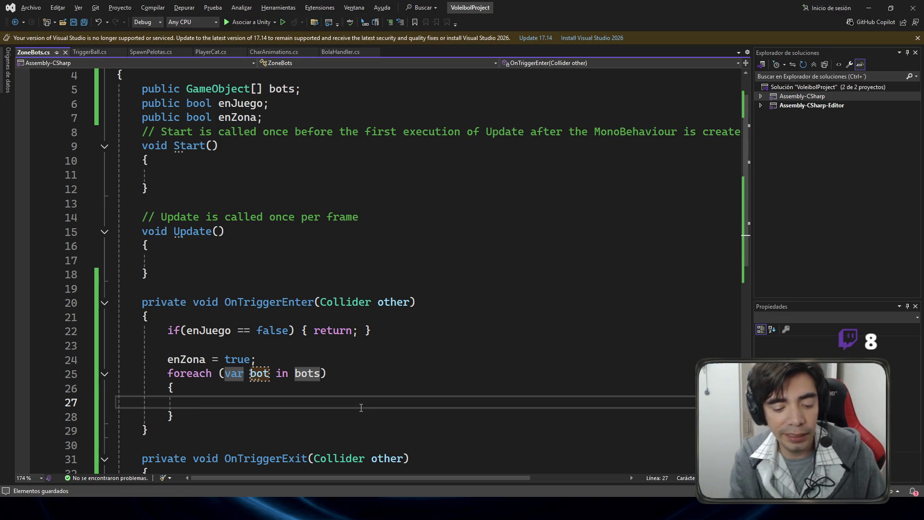
Step: Write Debug.Log("Avisamos al bot: " + bot.name); inside the foreach body
text(Debug)
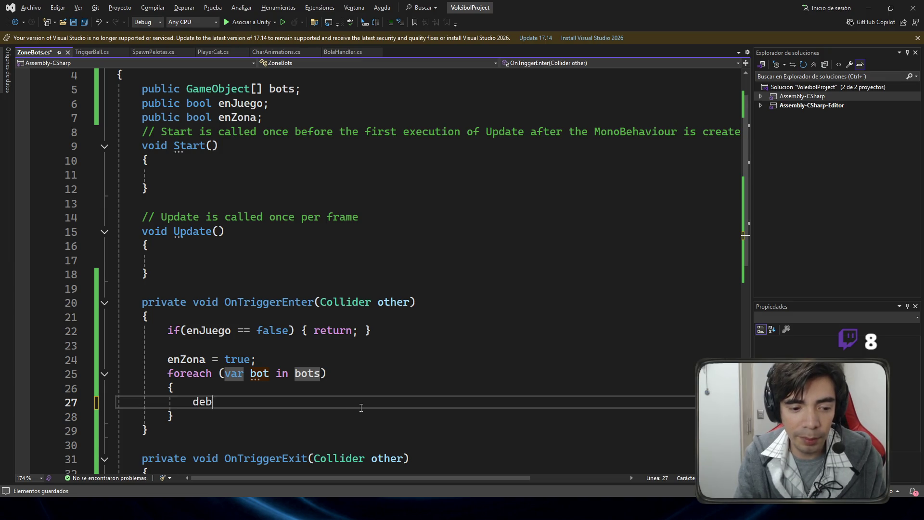
text(.Log(")
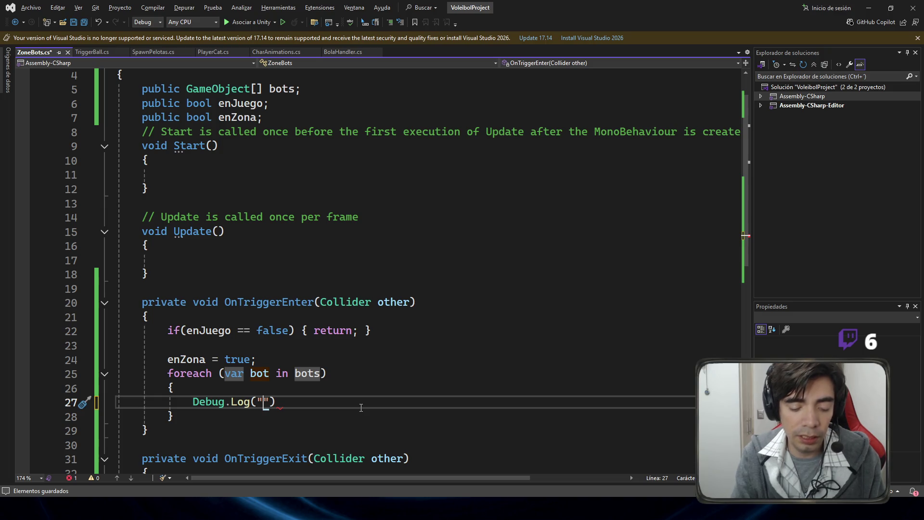
text(Avisamos al b)
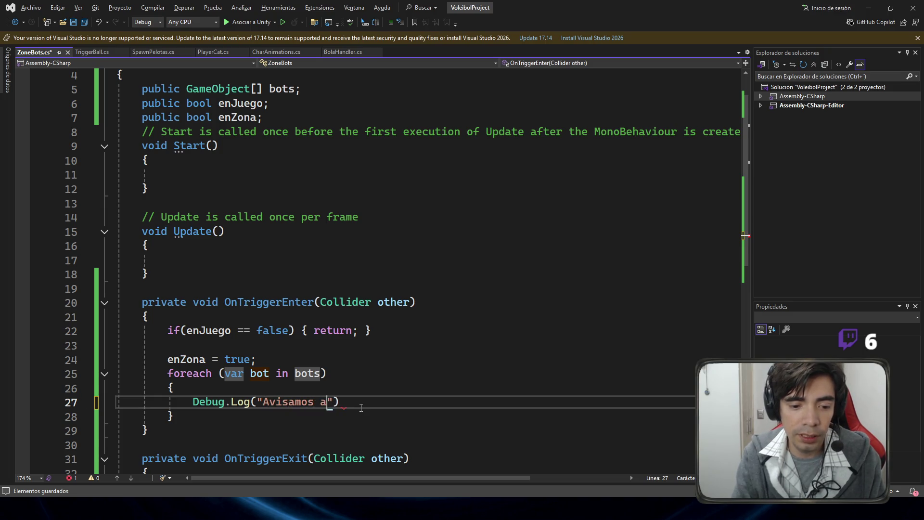
text(ot :)
key(BackSpace)
key(BackSpace)
text(:)
key(Right)
text(+ )
text(bot.name)
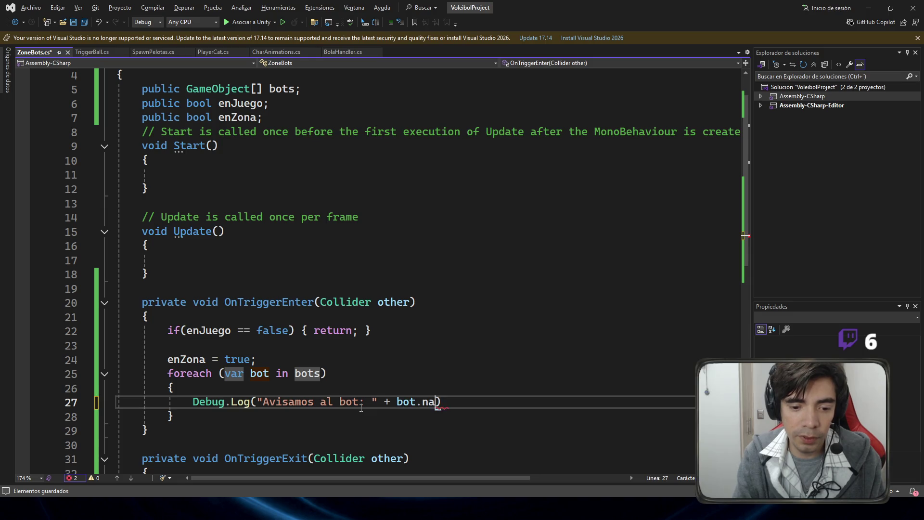
text();)
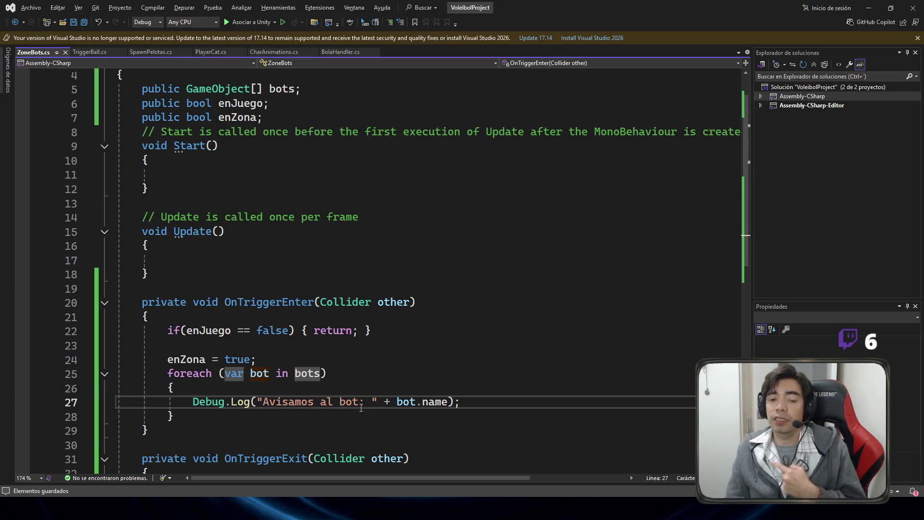
scroll(199, 263, down, 3)
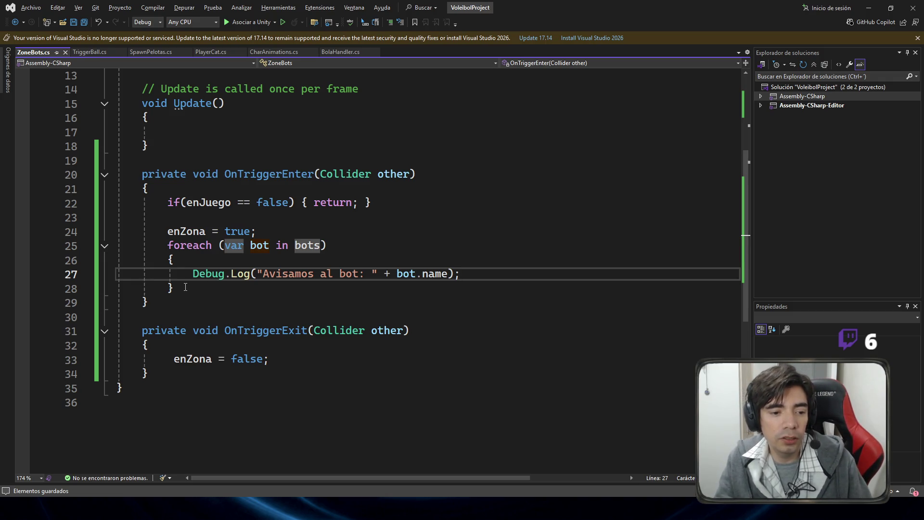
drag(186, 288, 117, 246)
Step: Copy the foreach loop and paste it below enZona = false in OnTriggerExit
key(ctrl+c)
click(295, 359)
key(Return)
key(ctrl+v)
scroll(357, 366, down, 3)
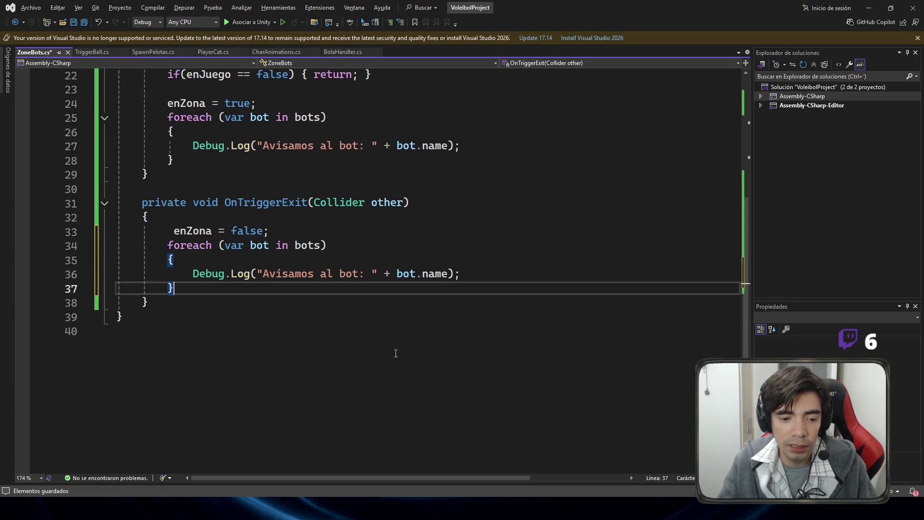
scroll(443, 338, up, 1)
Step: Change the enter log message to include "que entro en juego"
click(359, 188)
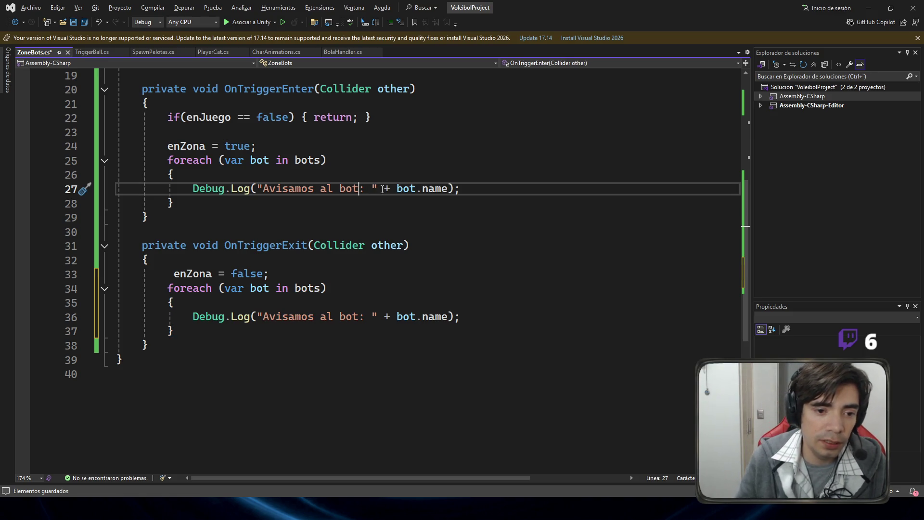
click(321, 189)
text(que entro)
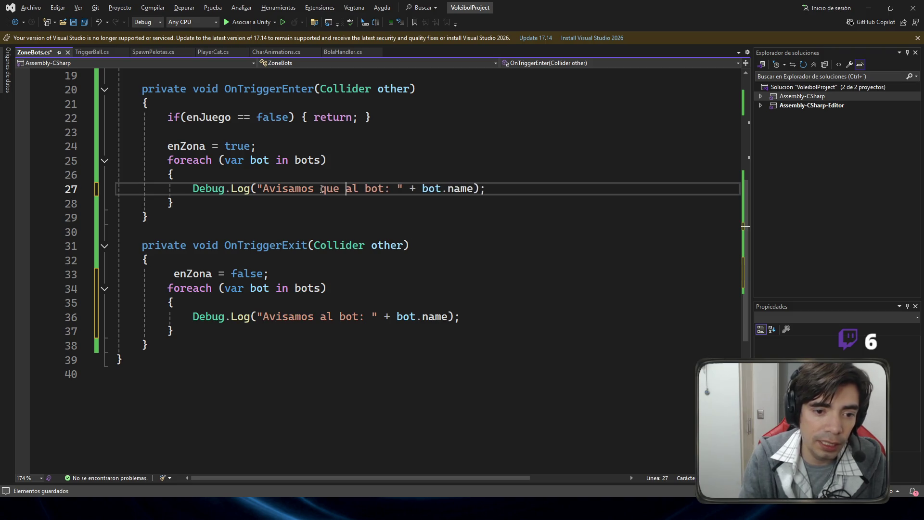
text( en seg)
key(BackSpace)
key(BackSpace)
key(BackSpace)
text(juego)
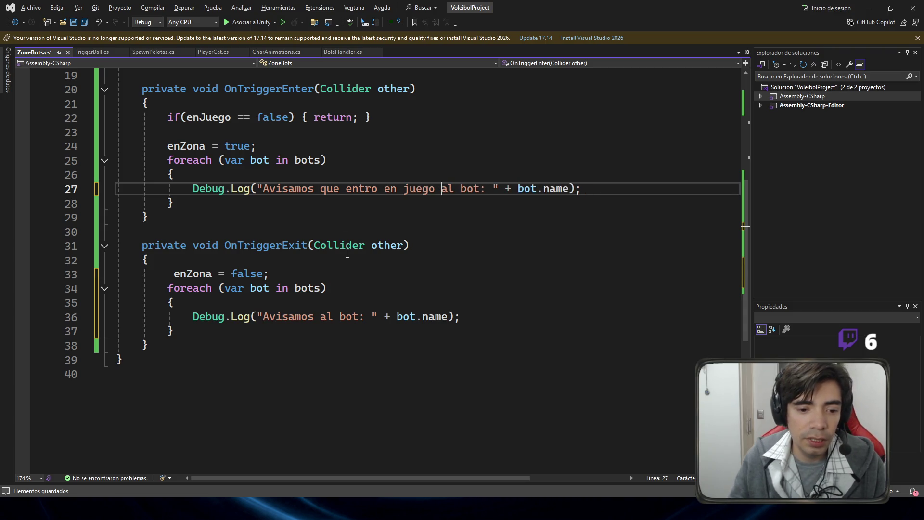
Step: Change the exit log message to include "que ya no esta en juego"
double_click(312, 316)
click(312, 316)
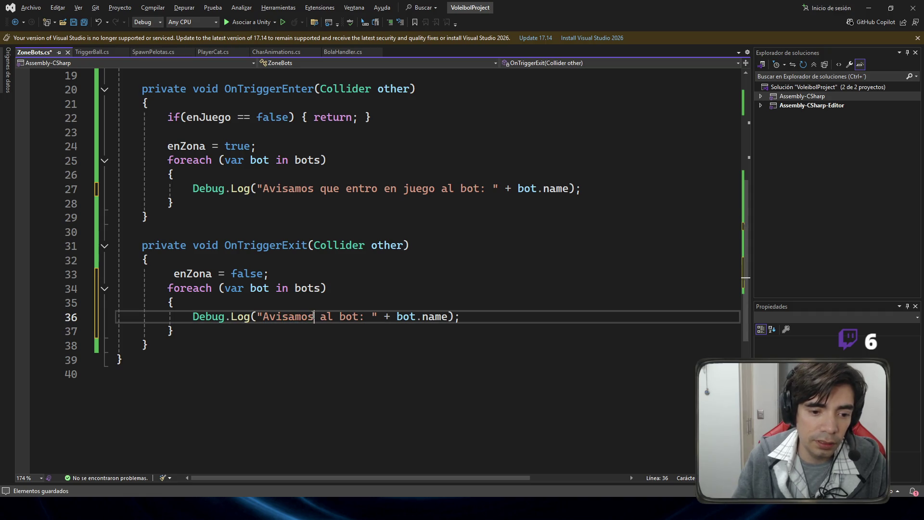
text(que ya no esta en juego)
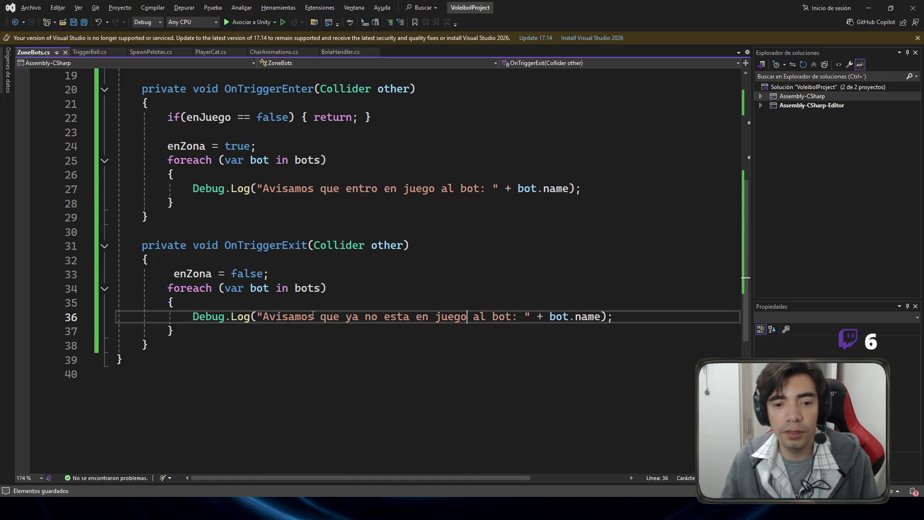
click(537, 292)
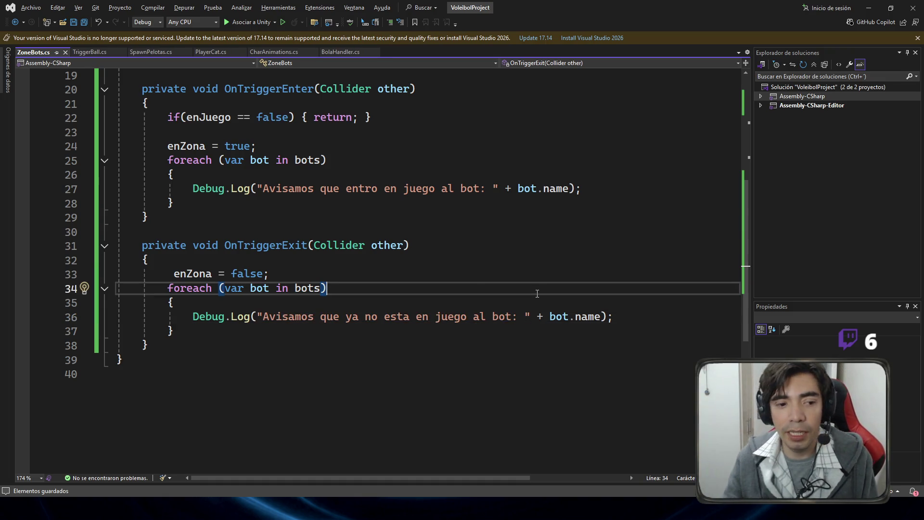
scroll(548, 279, up, 6)
scroll(561, 266, down, 7)
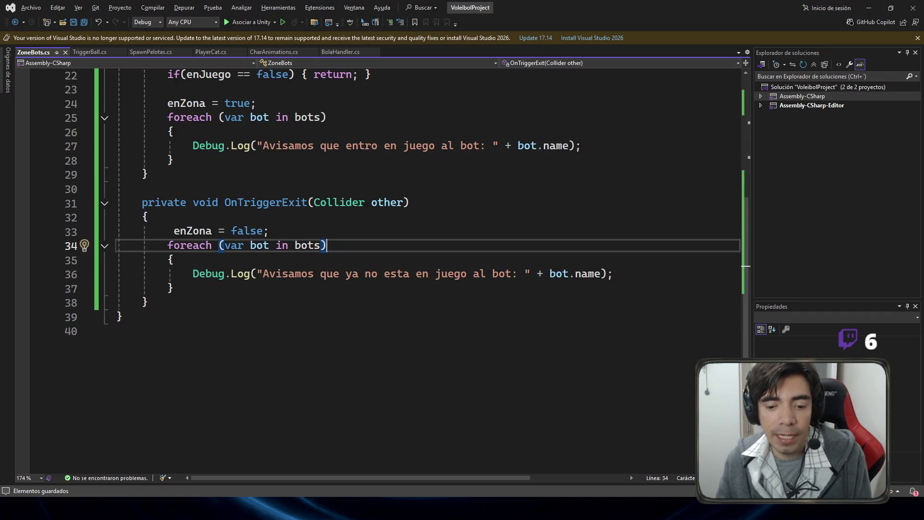
key(alt+Tab)
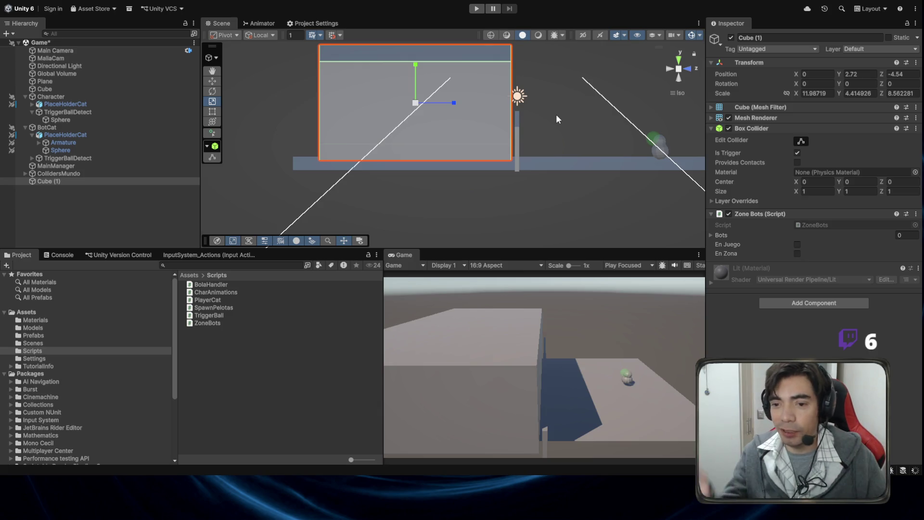
Step: Duplicate mat_Trigger in Assets > Materials and name the copy mat_Trigger Zona
click(51, 336)
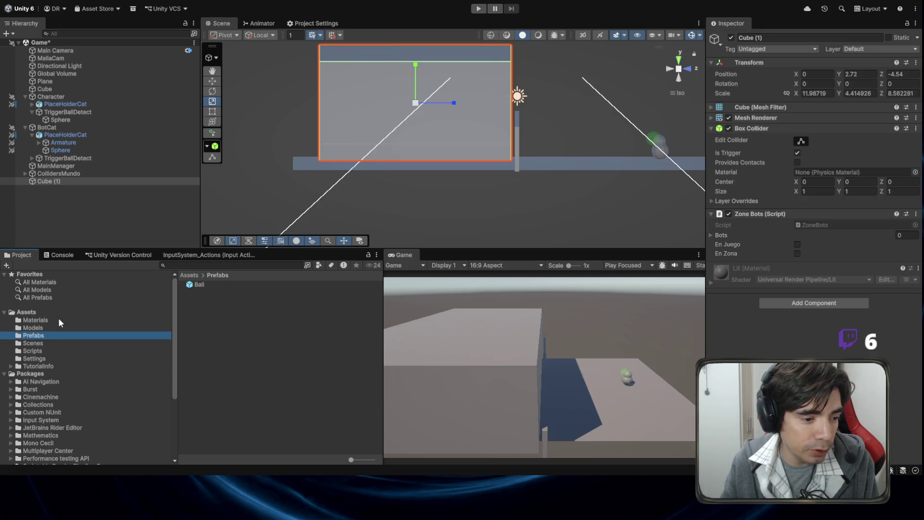
click(56, 320)
click(231, 300)
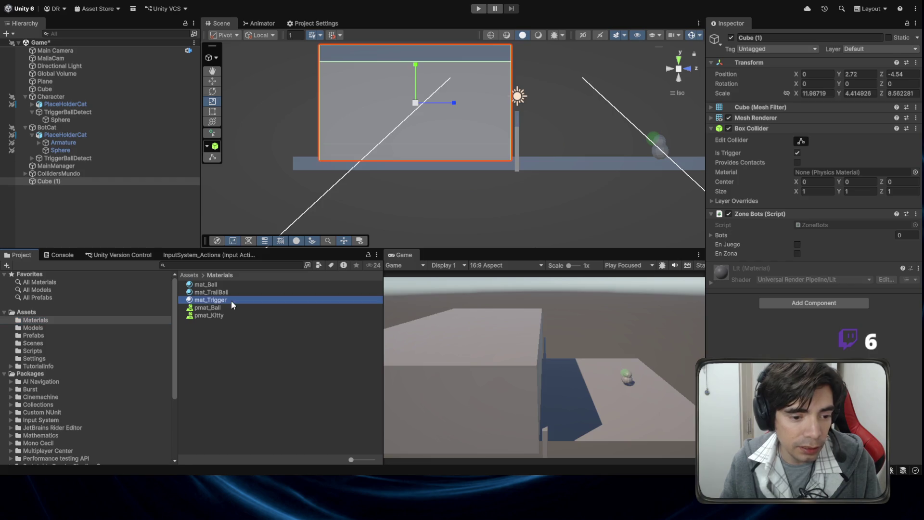
key(ctrl+d)
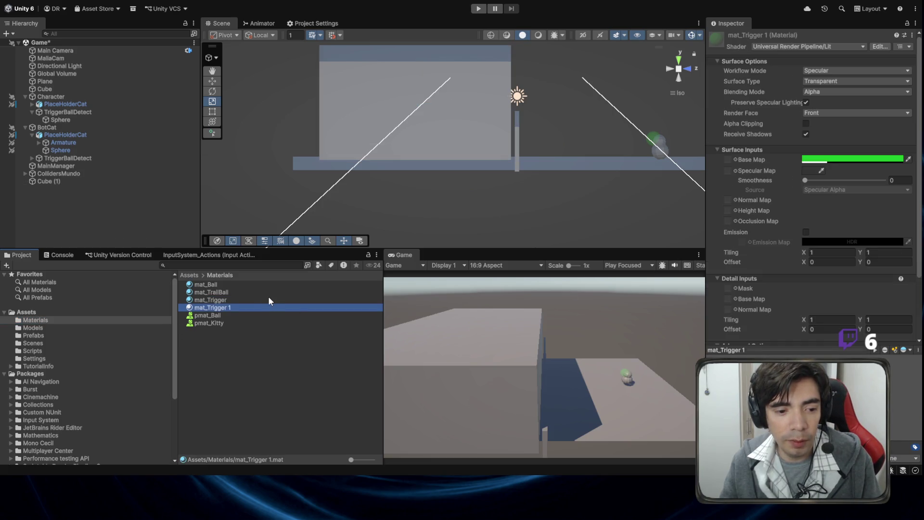
click(255, 308)
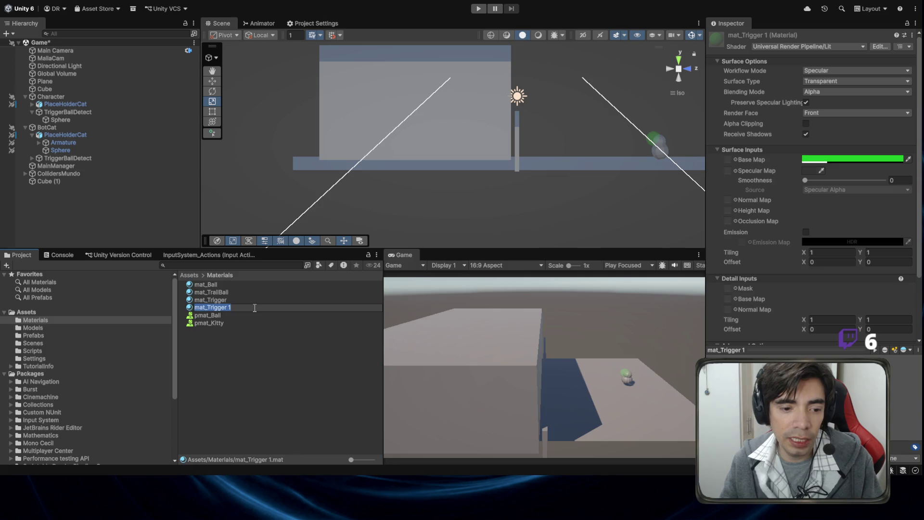
key(BackSpace)
key(BackSpace)
text(Zona)
key(Return)
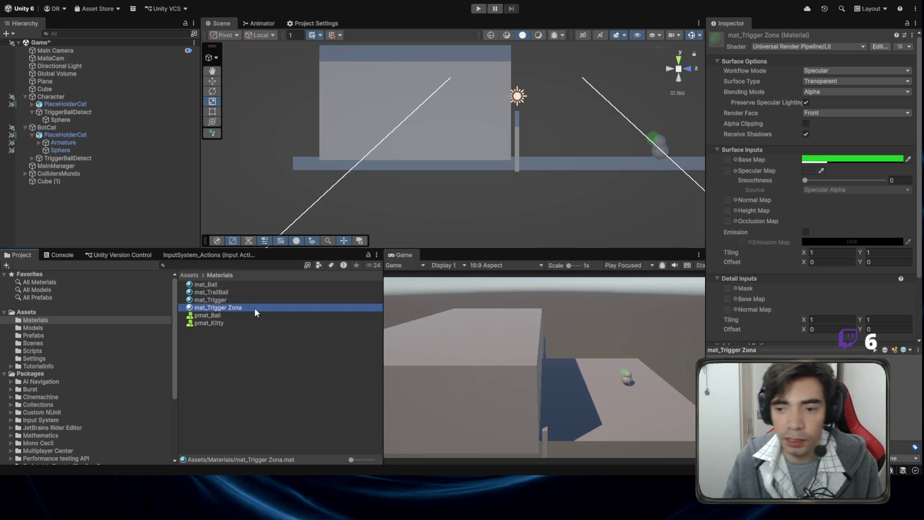
Step: Give mat_Trigger Zona a yellow-green base colour and apply it to Cube (1)
click(864, 158)
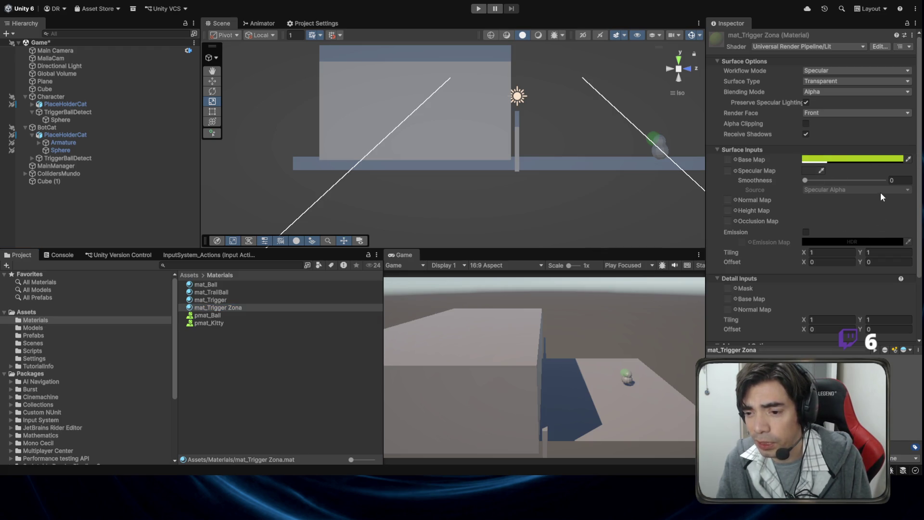
click(905, 159)
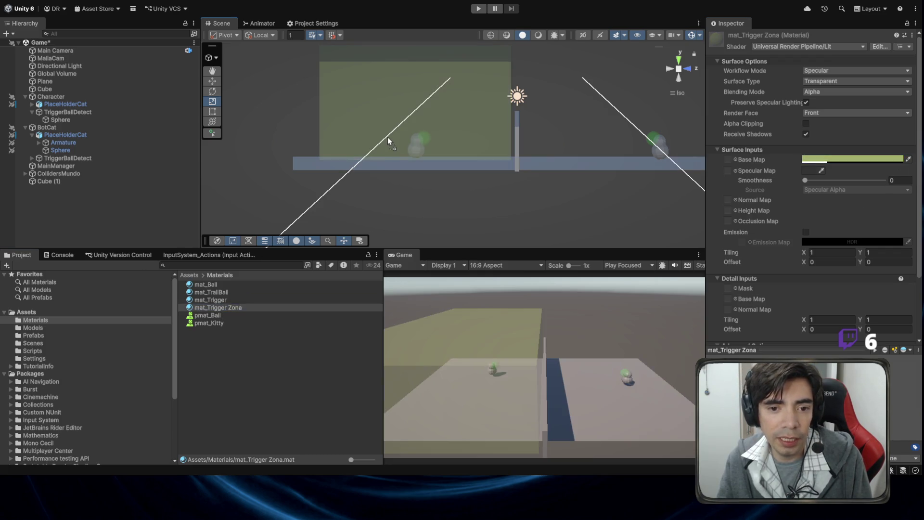
mouse_move(398, 140)
mouse_down()
mouse_move(478, 132)
mouse_move(446, 165)
mouse_move(515, 198)
mouse_move(441, 179)
mouse_up()
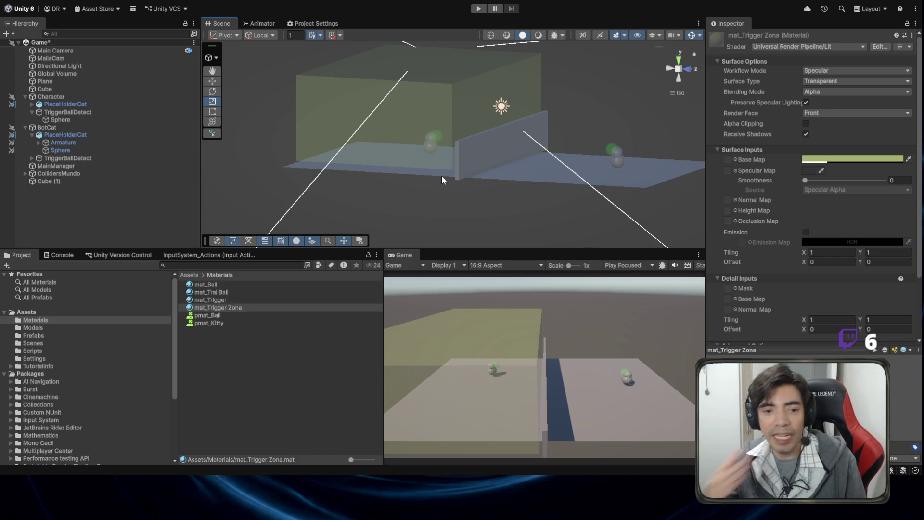
click(409, 130)
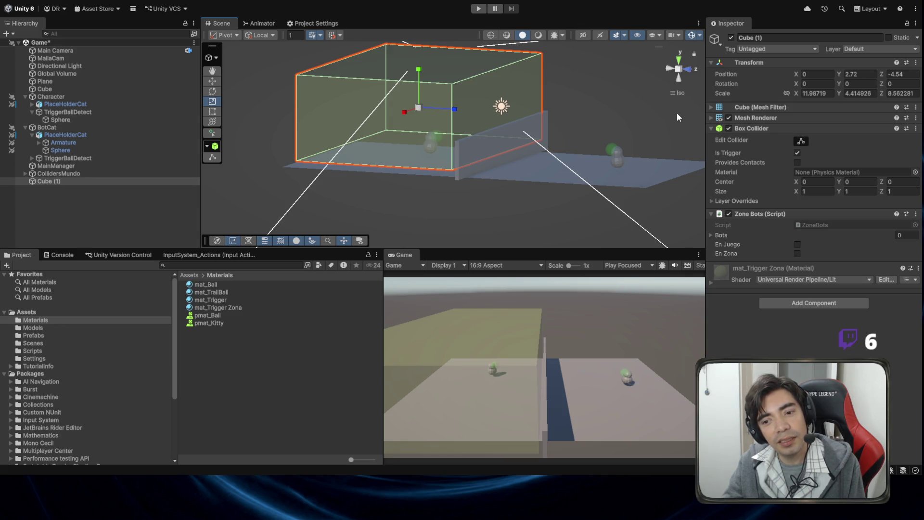
click(225, 307)
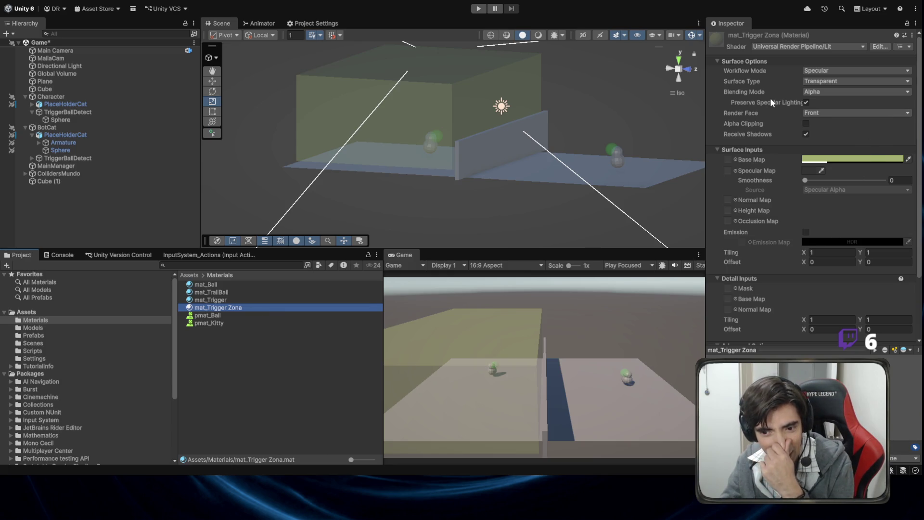
scroll(771, 100, down, 3)
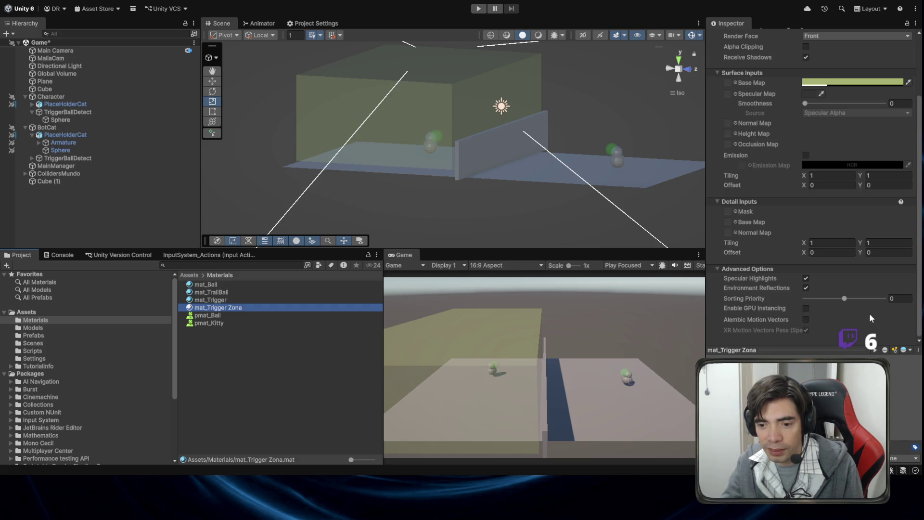
scroll(869, 313, up, 3)
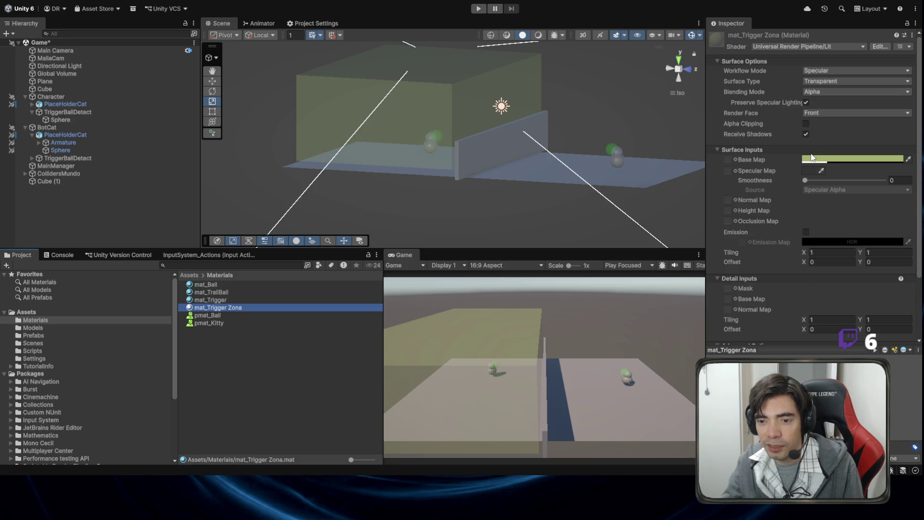
scroll(810, 154, down, 3)
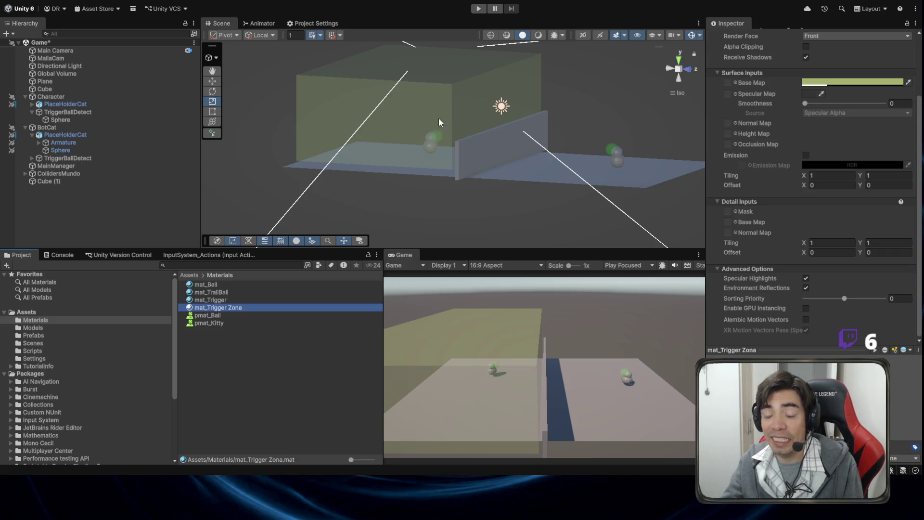
Step: Select Cube (1), toggle its Mesh Renderer, and expand the renderer's Additional Settings
click(448, 354)
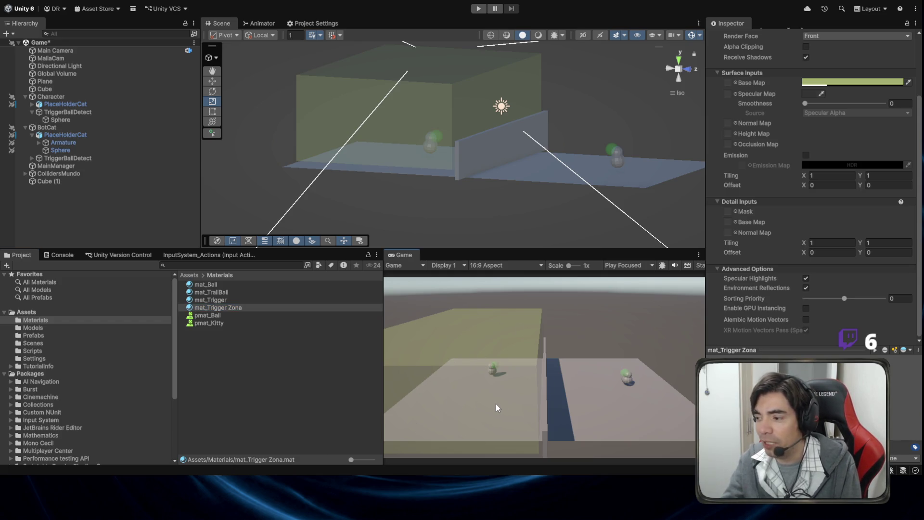
click(442, 56)
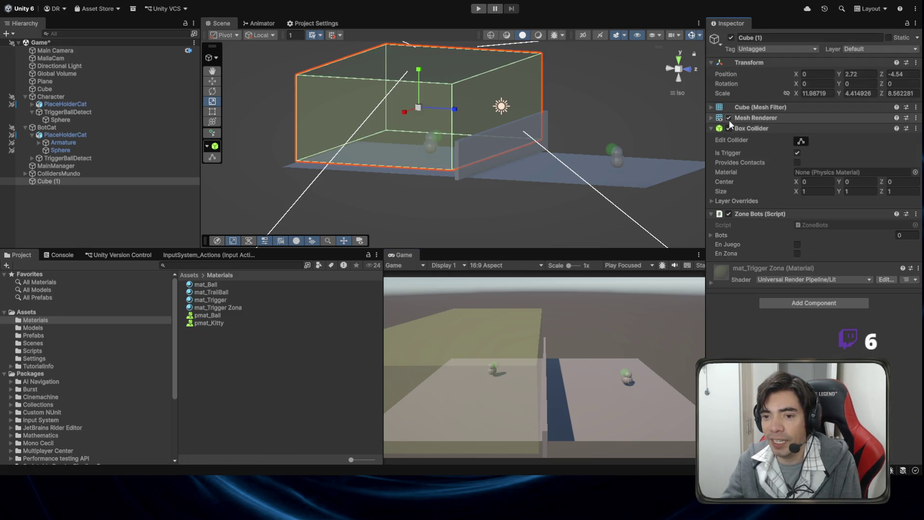
click(728, 118)
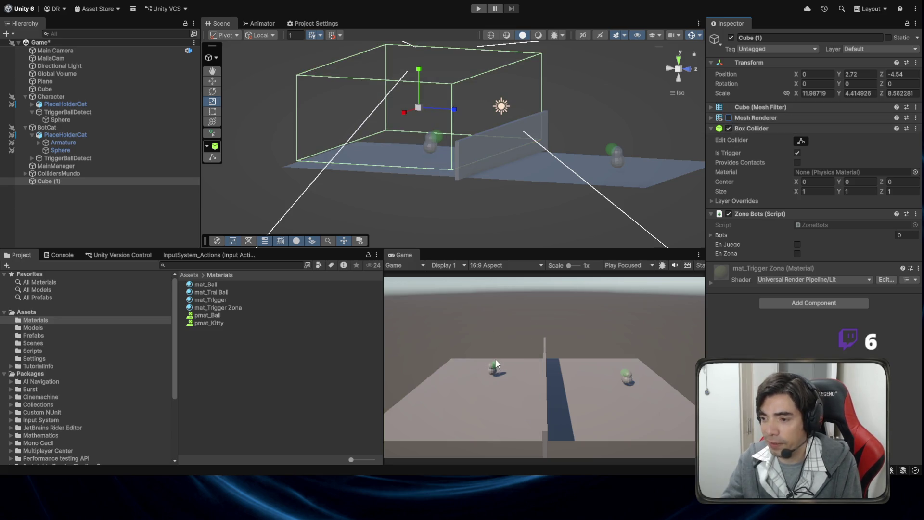
click(739, 118)
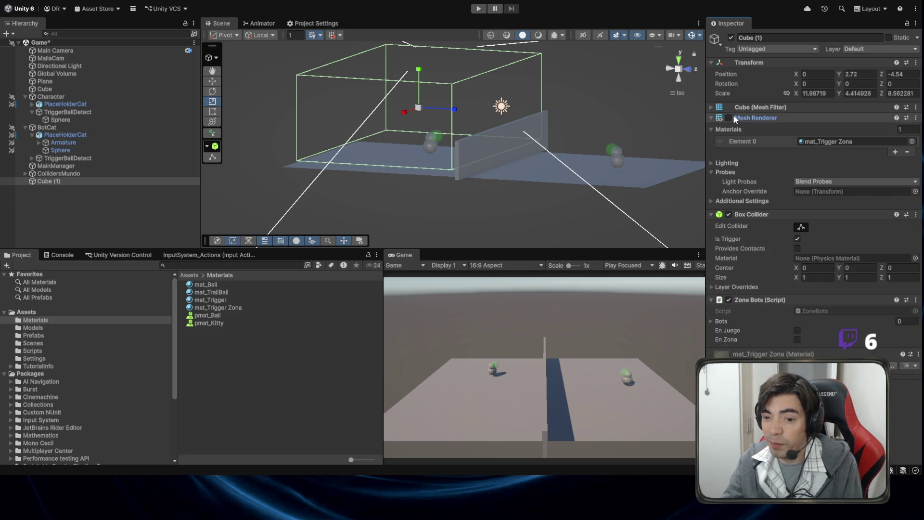
click(711, 201)
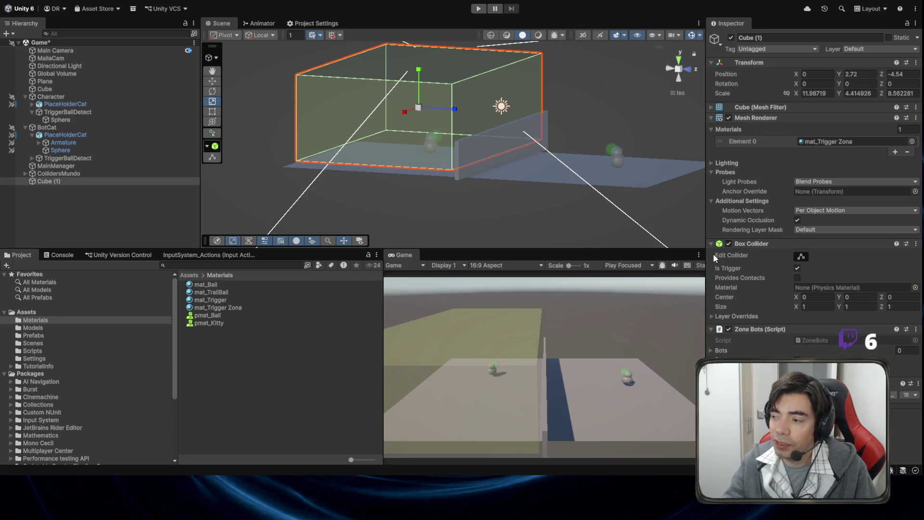
key(alt+Tab)
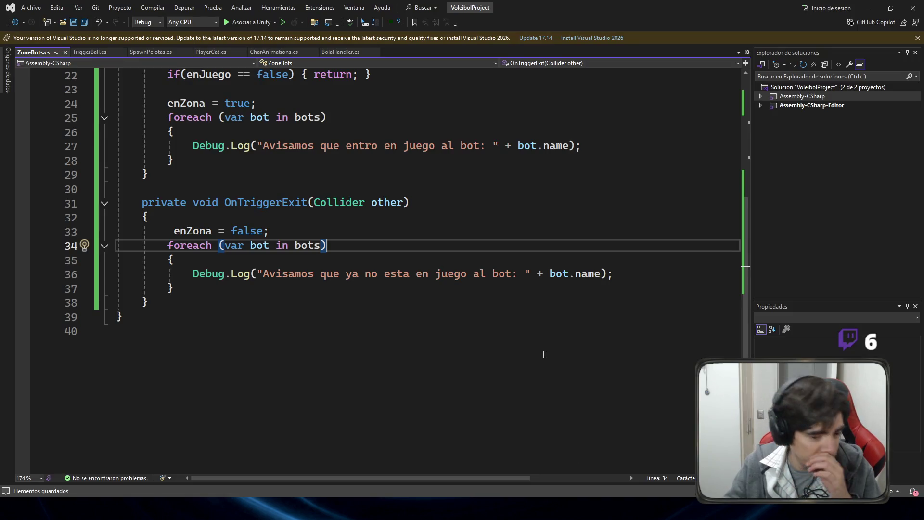
Step: Add an OnDrawGizmos method stub below OnTriggerExit and save
click(226, 304)
key(Return)
key(Return)
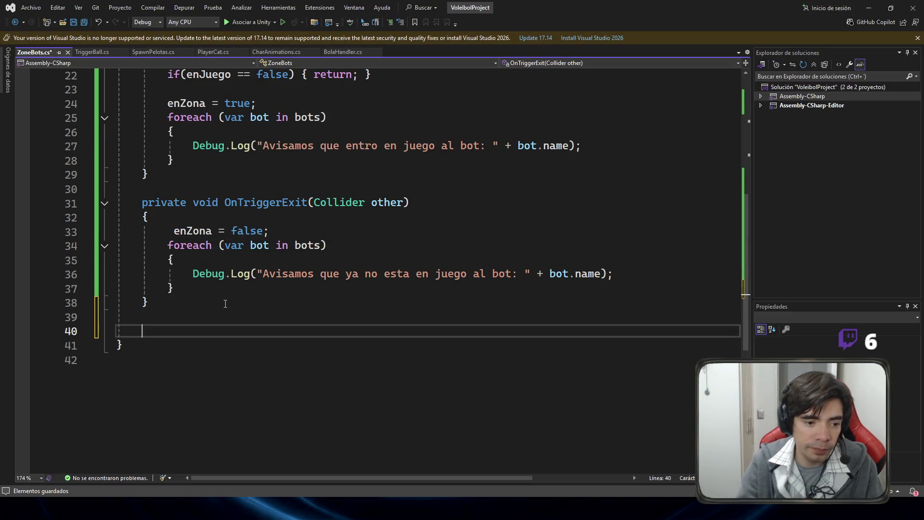
text(ongui)
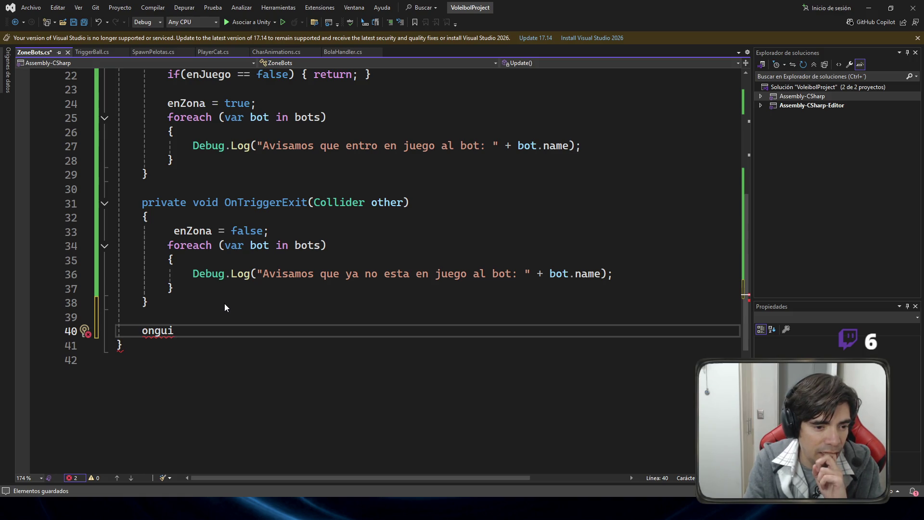
key(Tab)
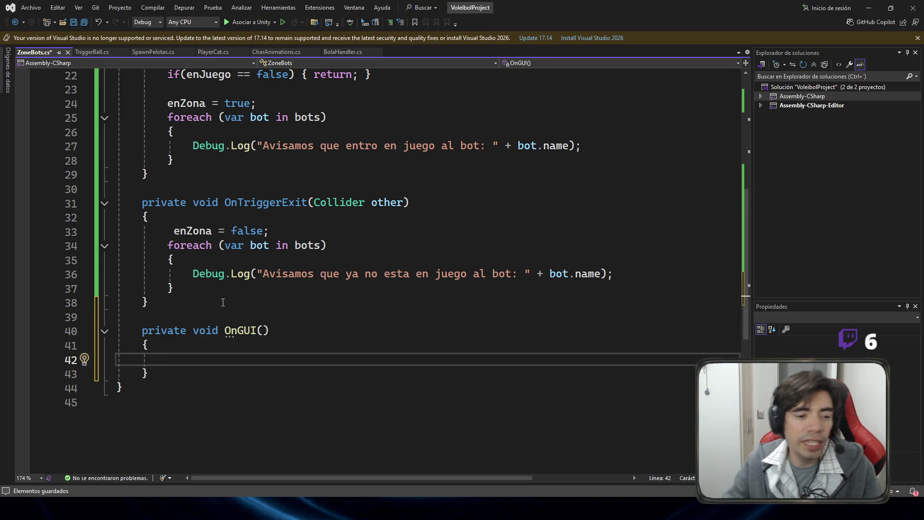
drag(54, 374, 53, 331)
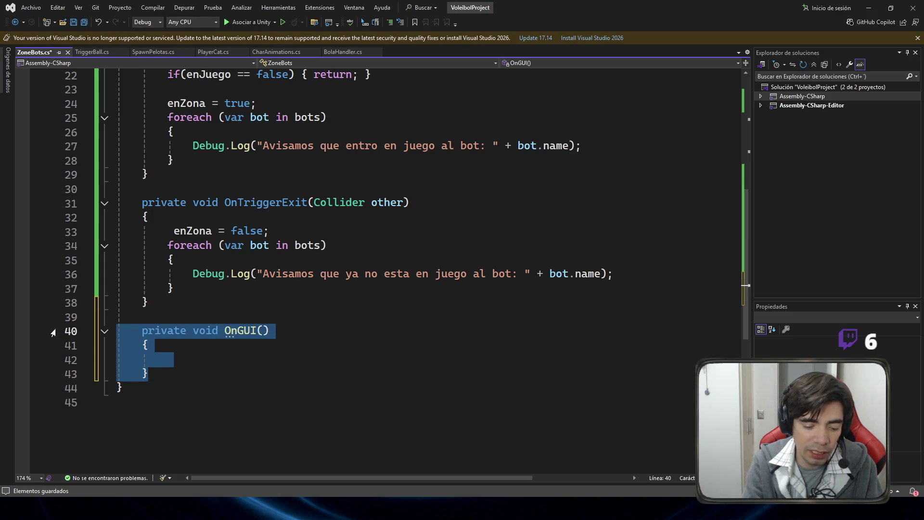
text(giz)
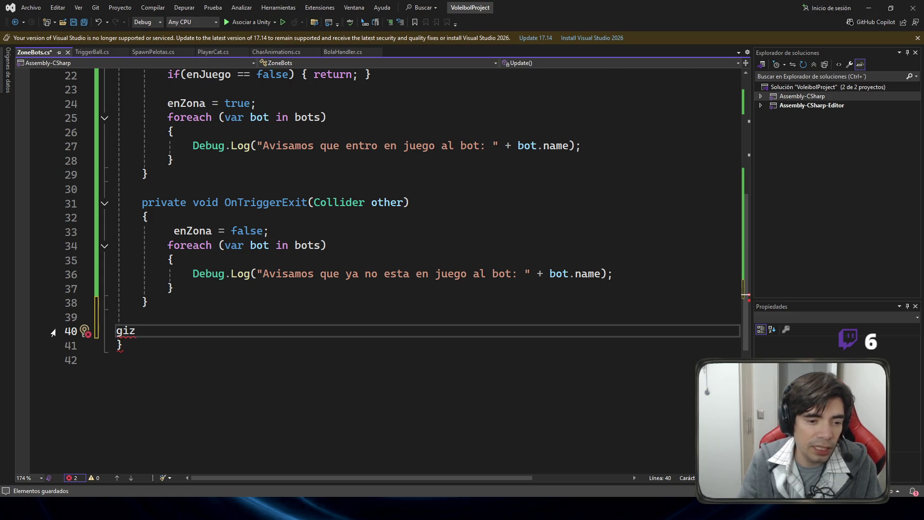
key(Tab)
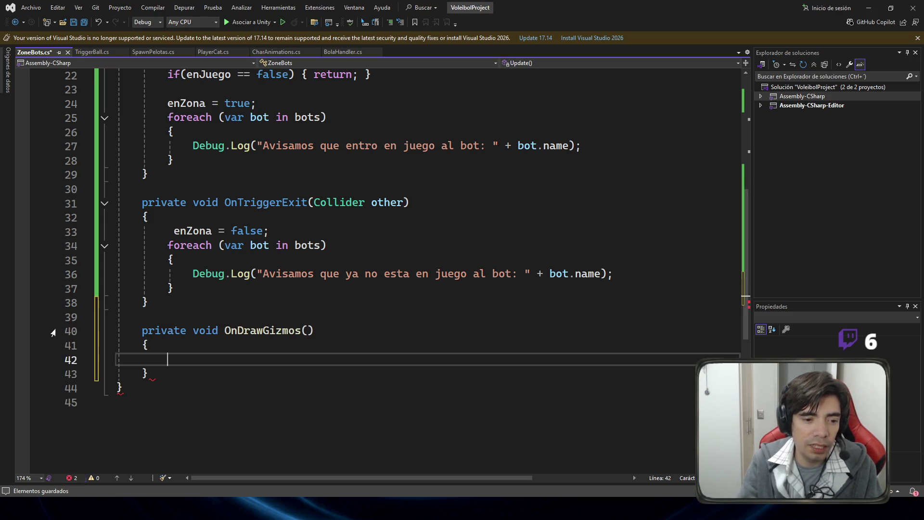
key(ctrl+s)
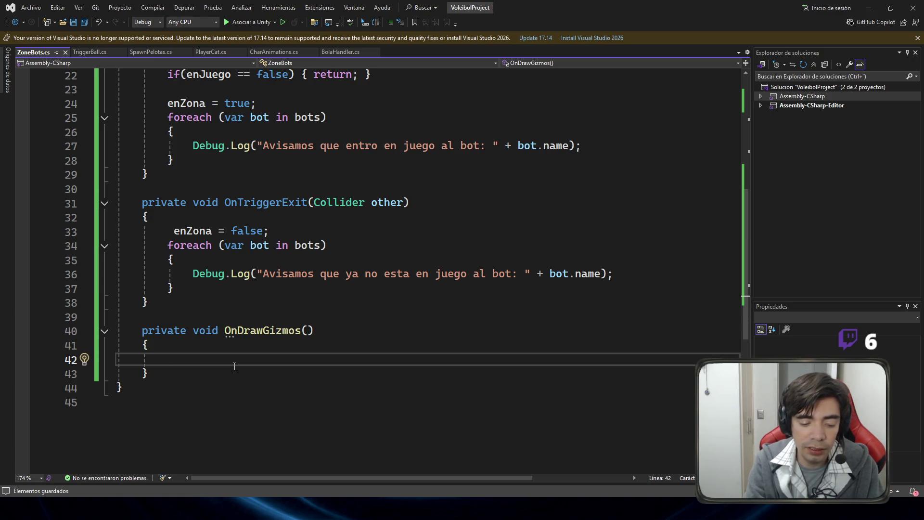
Step: Write Gizmos.DrawWireCube(transform.position, transform.localScale); in OnDrawGizmos and save
text(Gizmos.)
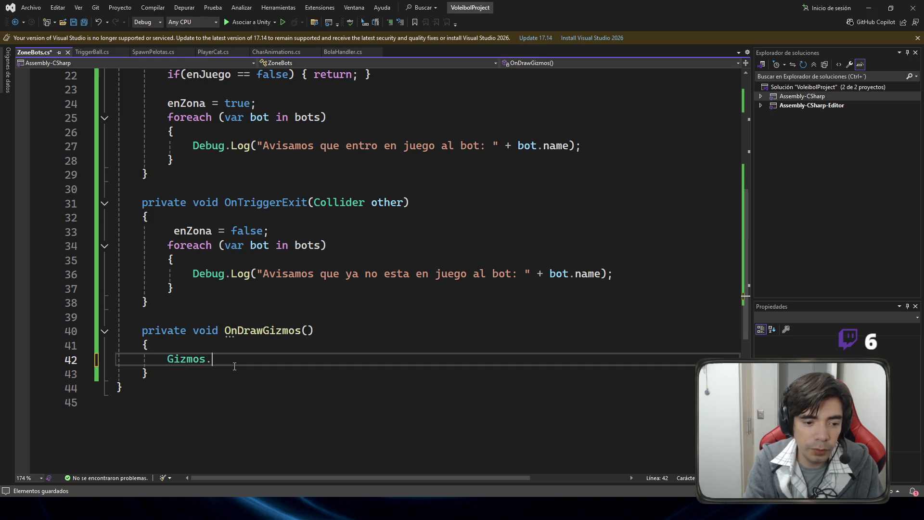
text(draw)
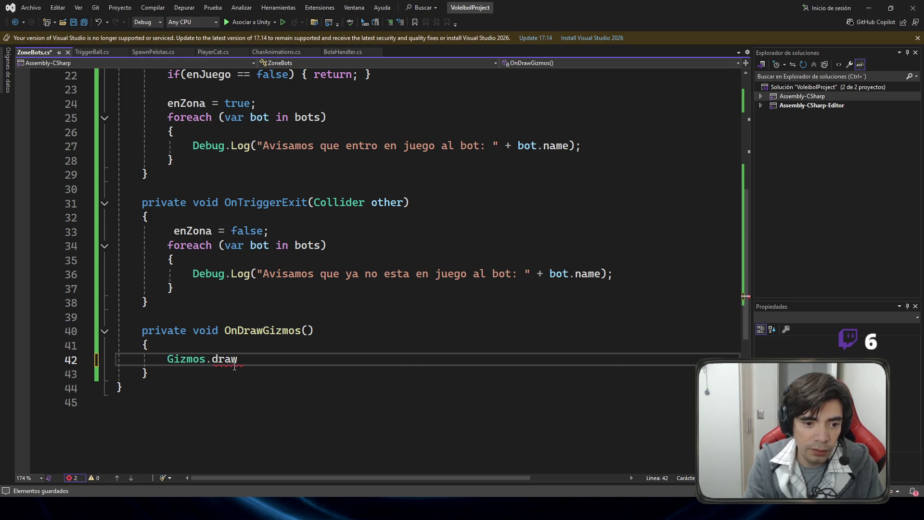
text(line)
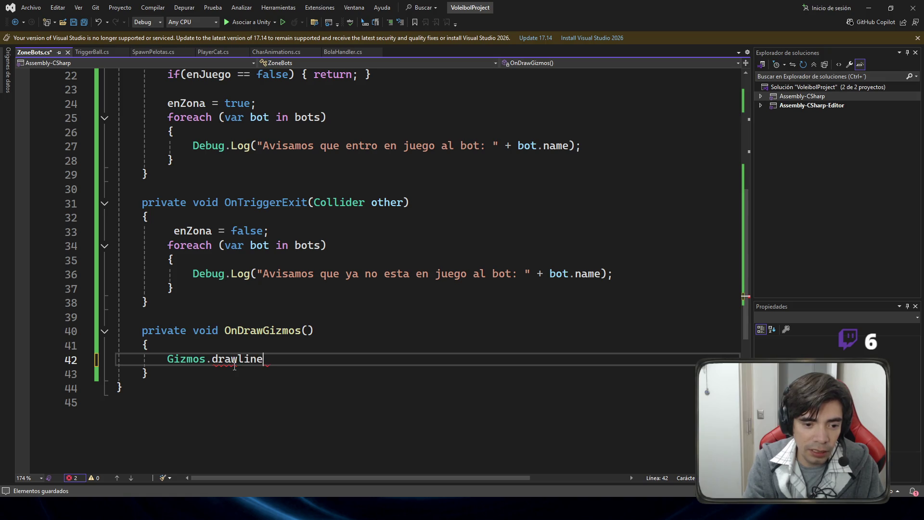
key(BackSpace)
key(BackSpace)
key(BackSpace)
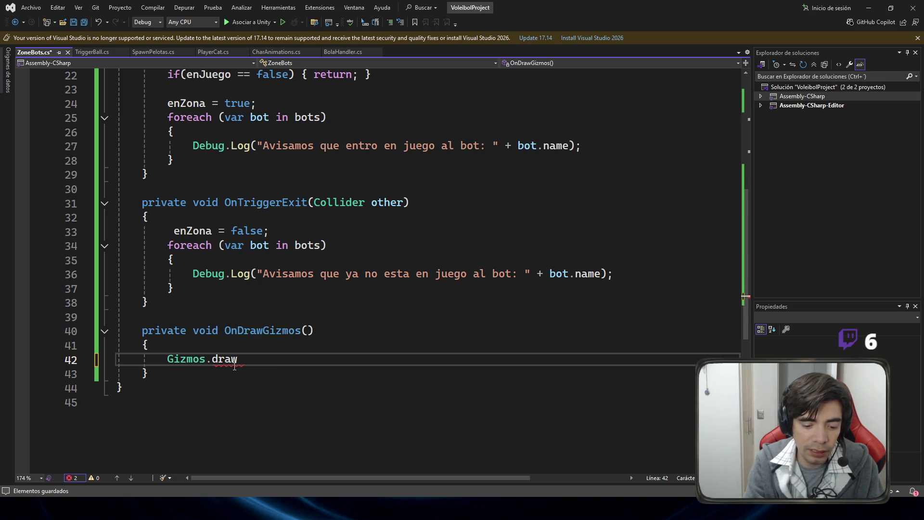
text(c)
key(Tab)
text(()
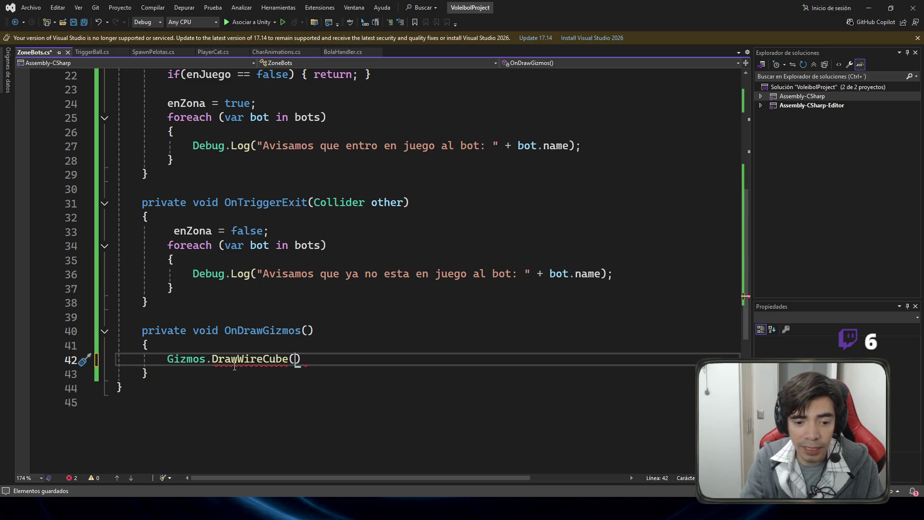
text(transfo)
key(BackSpace)
key(BackSpace)
text(form.position,)
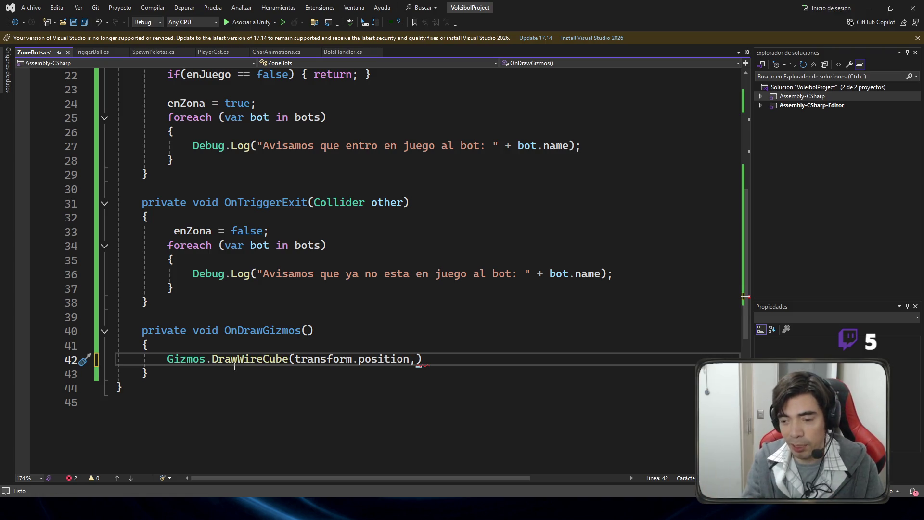
text( transf)
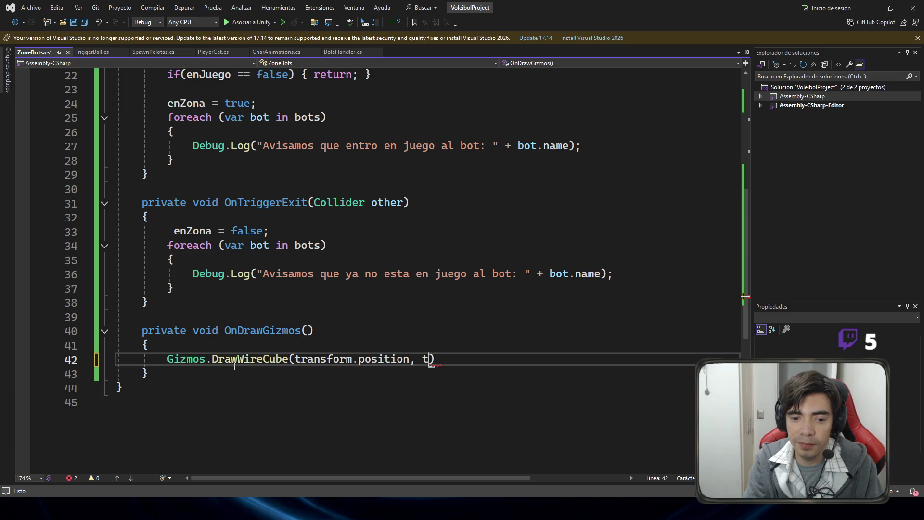
text(orm.scal)
key(Tab)
text(;)
key(ctrl+s)
Step: Start a Gizmos.color line above the DrawWireCube call
click(190, 346)
key(Return)
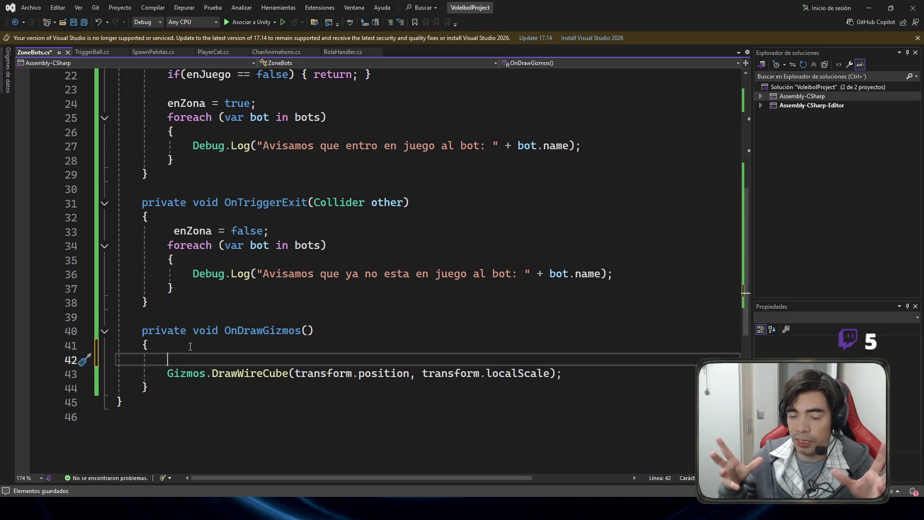
text(Gizmos.color)
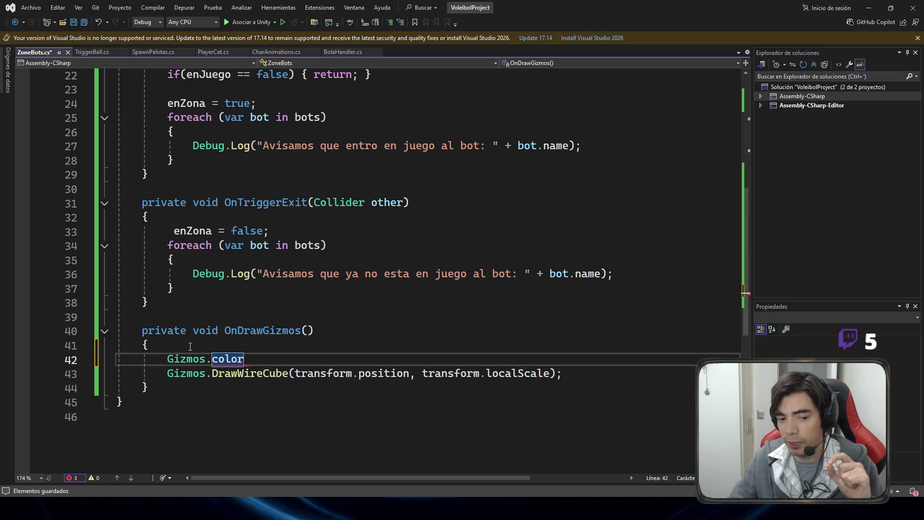
Step: Select Gizmos on line 42 and tidy the blank lines after the DrawWireCube call
double_click(173, 359)
click(157, 360)
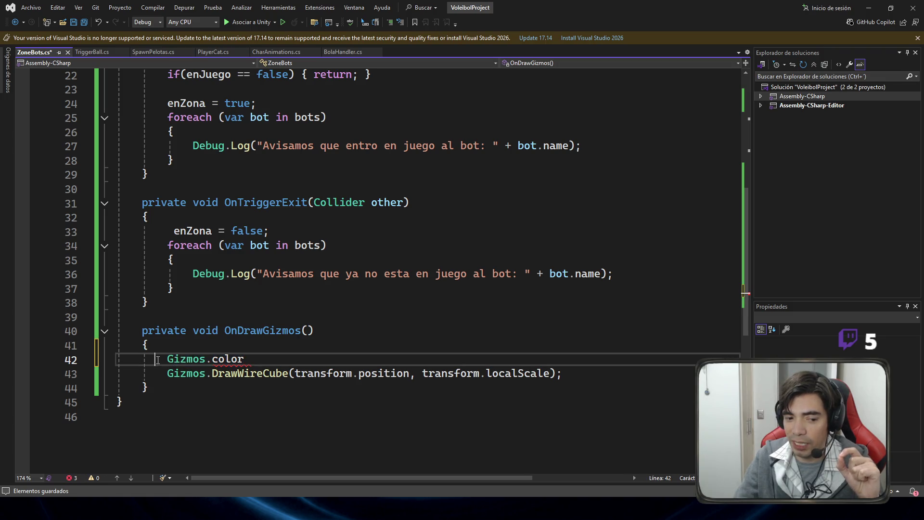
double_click(171, 360)
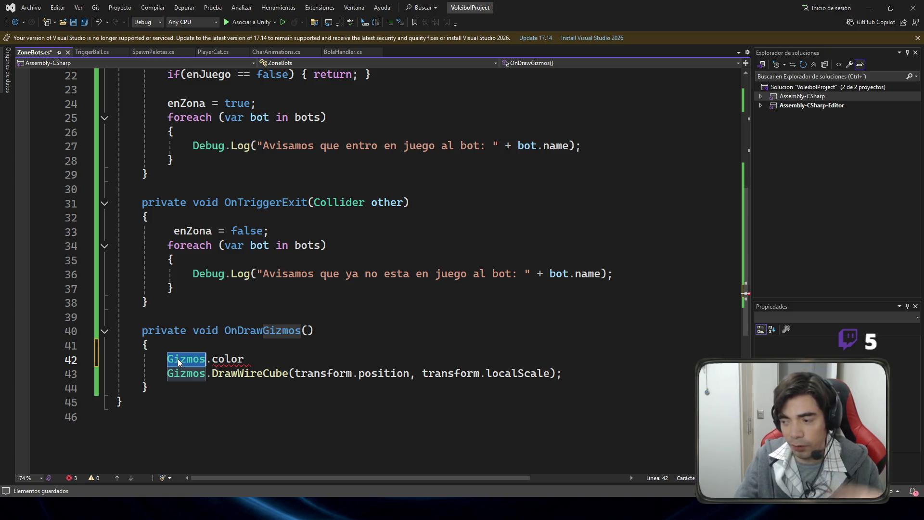
click(574, 376)
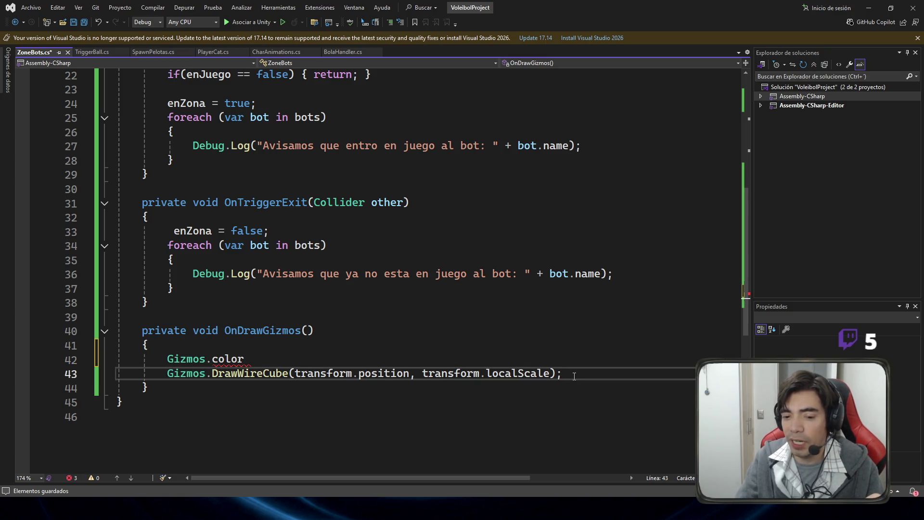
key(Return)
key(Return)
key(Up)
key(Down)
key(Down)
key(Up)
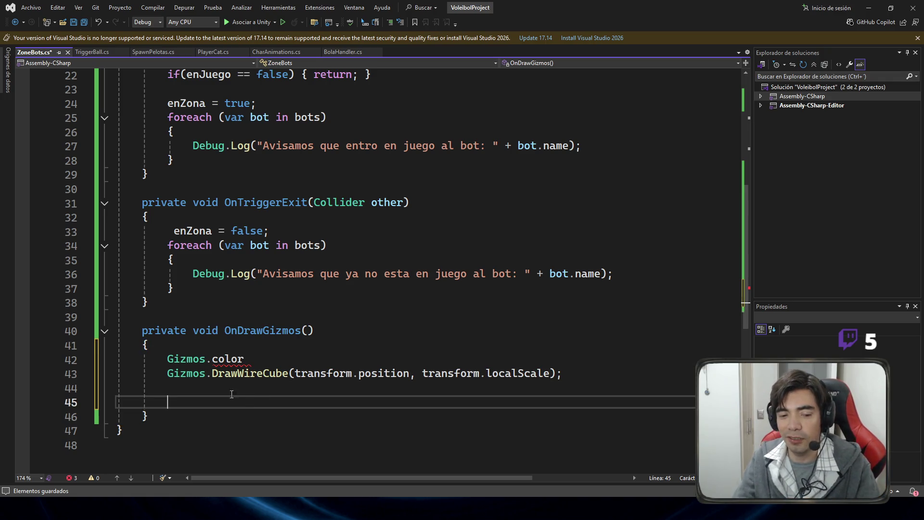
key(BackSpace)
key(BackSpace)
Step: Change the gizmo colour line to Gizmos.color = Color.yellow;
click(272, 361)
key(BackSpace)
key(BackSpace)
key(BackSpace)
text(clo)
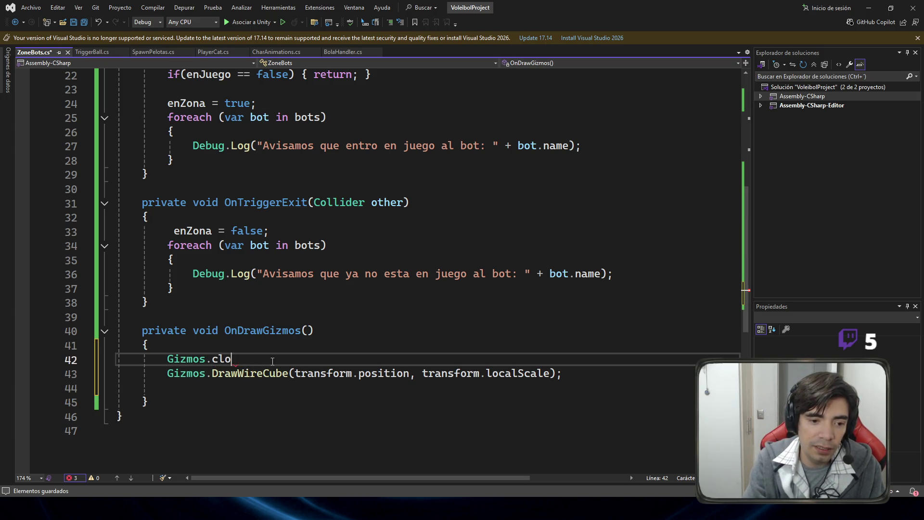
key(BackSpace)
key(BackSpace)
text(olor = Color.)
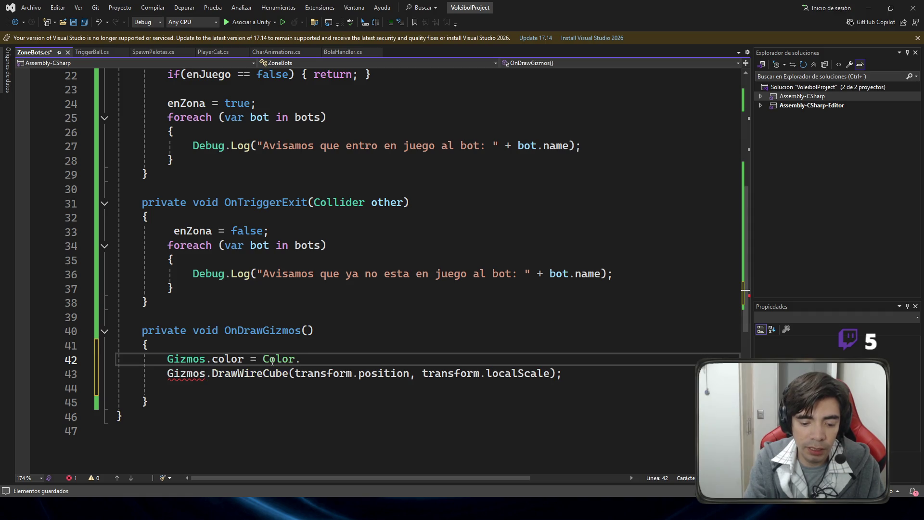
text(yellow;)
Step: Remove the empty line inside OnDrawGizmos, save ZoneBots.cs and return to Unity
key(ctrl+s)
key(Down)
key(End)
key(Delete)
key(Up)
key(Up)
key(ctrl+s)
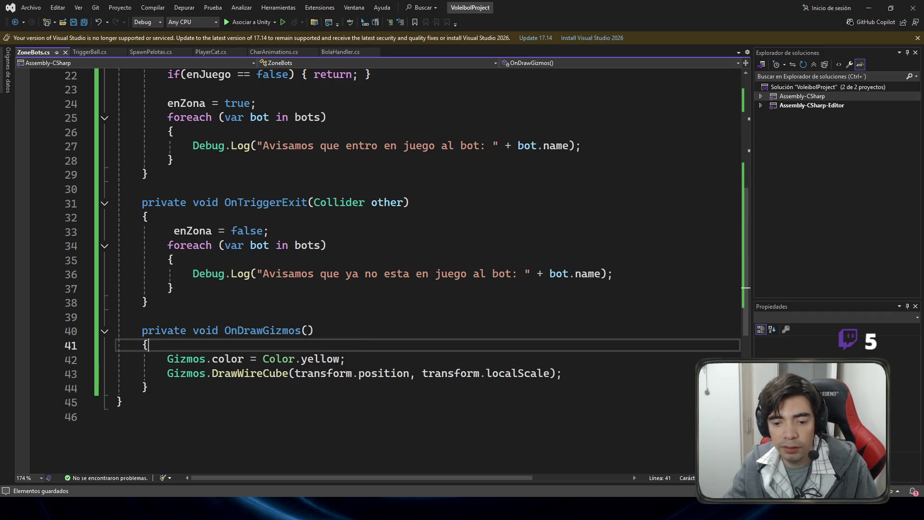
key(alt+Tab)
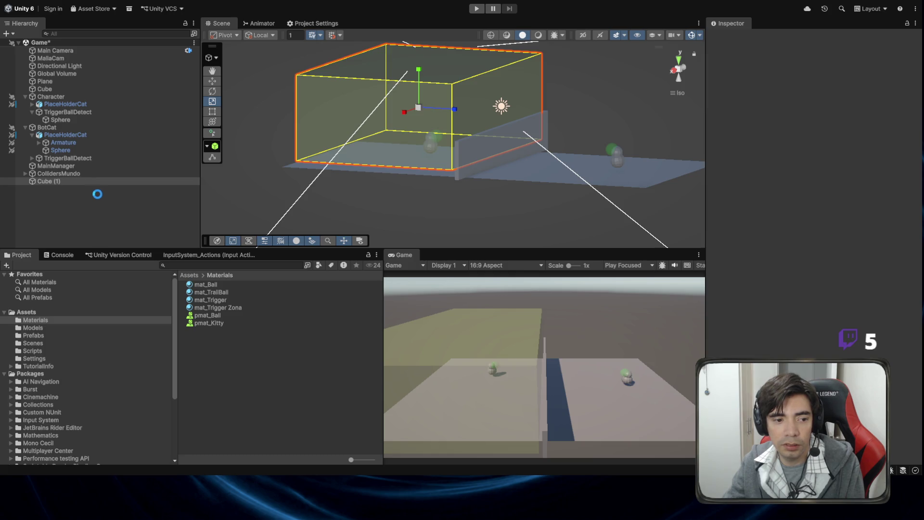
Step: Uncheck Cube (1)'s Mesh Renderer so only its yellow wire gizmo shows
click(61, 183)
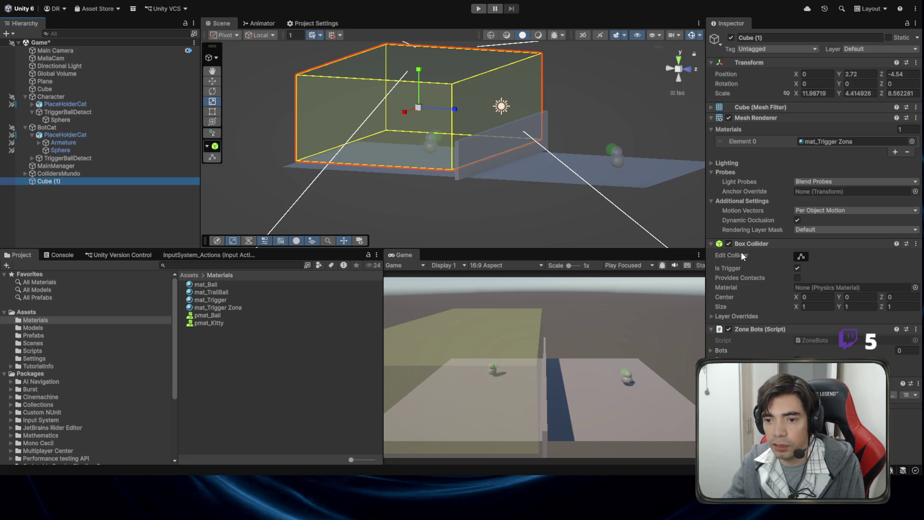
click(729, 118)
click(728, 117)
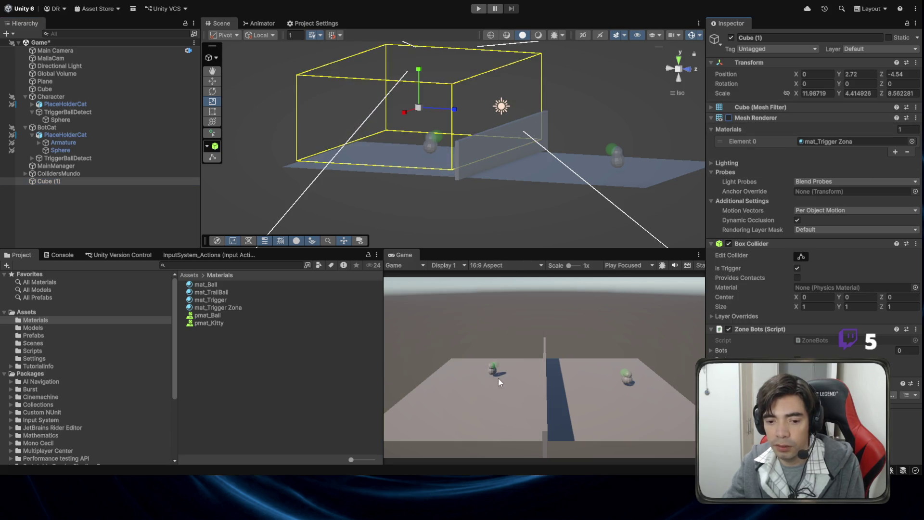
Step: Snap the Scene view to the Right side and show the Console
drag(448, 231, 669, 79)
click(669, 73)
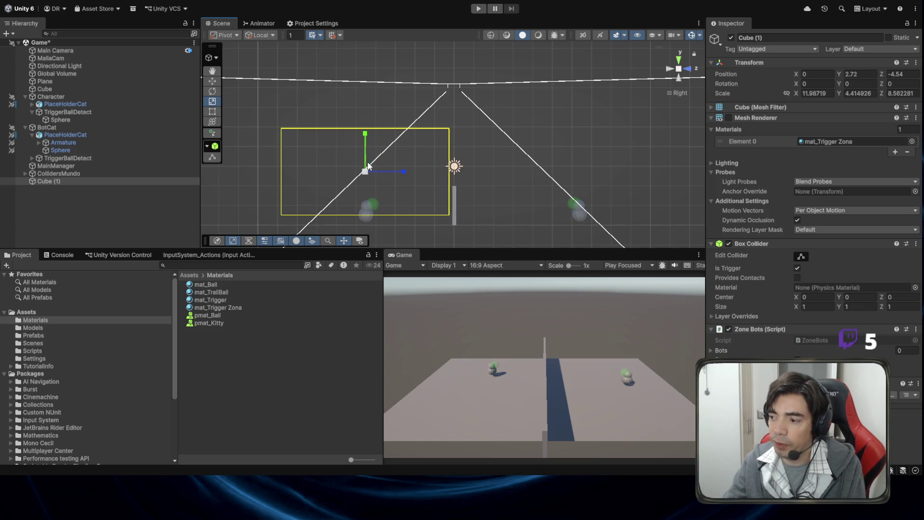
click(59, 254)
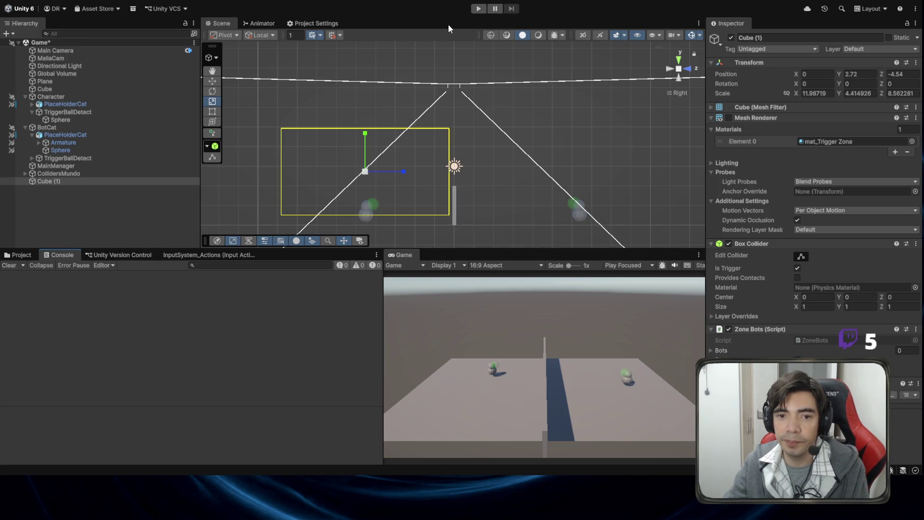
Step: Run a test shot, inspect Ball(Clone) and Cube (1), then return to Visual Studio
click(479, 9)
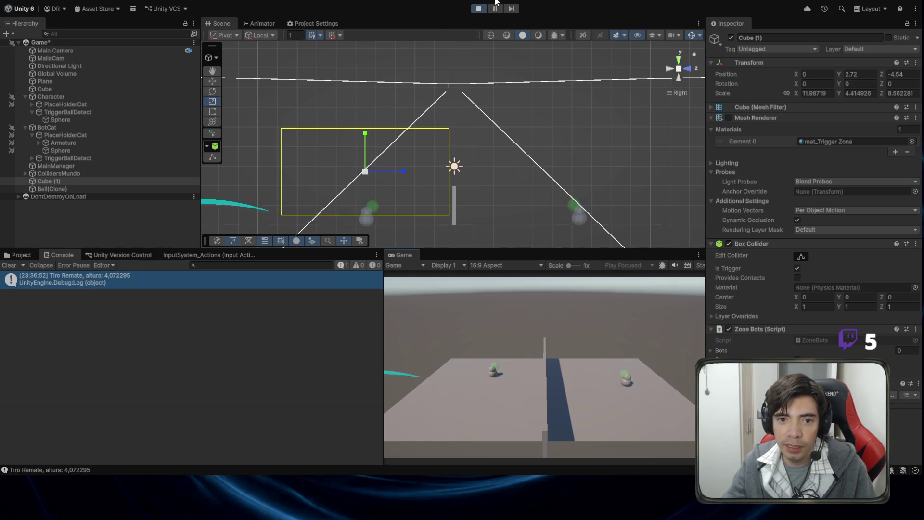
drag(202, 209, 236, 205)
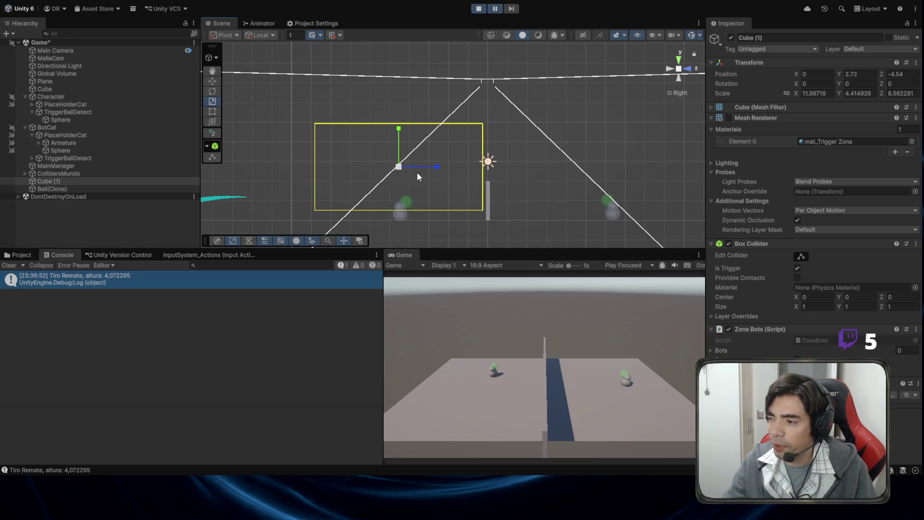
click(71, 189)
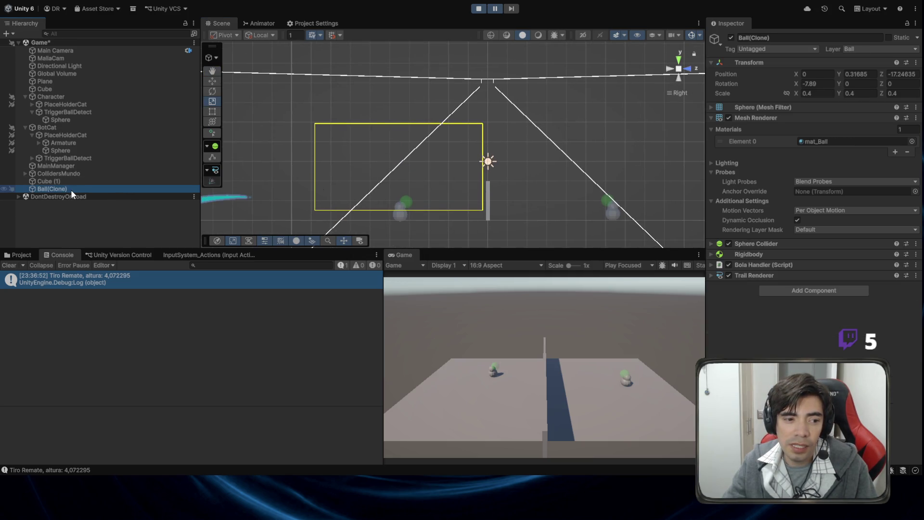
click(76, 181)
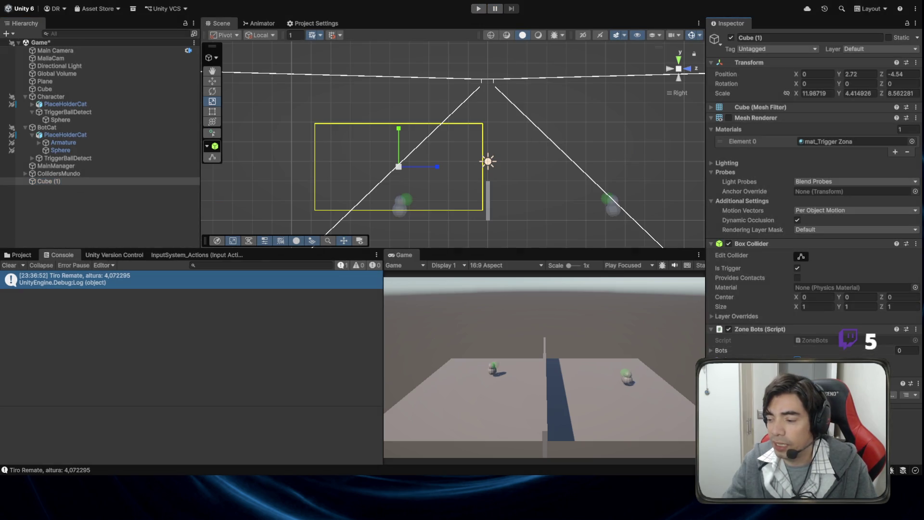
key(alt+Tab)
scroll(391, 250, up, 3)
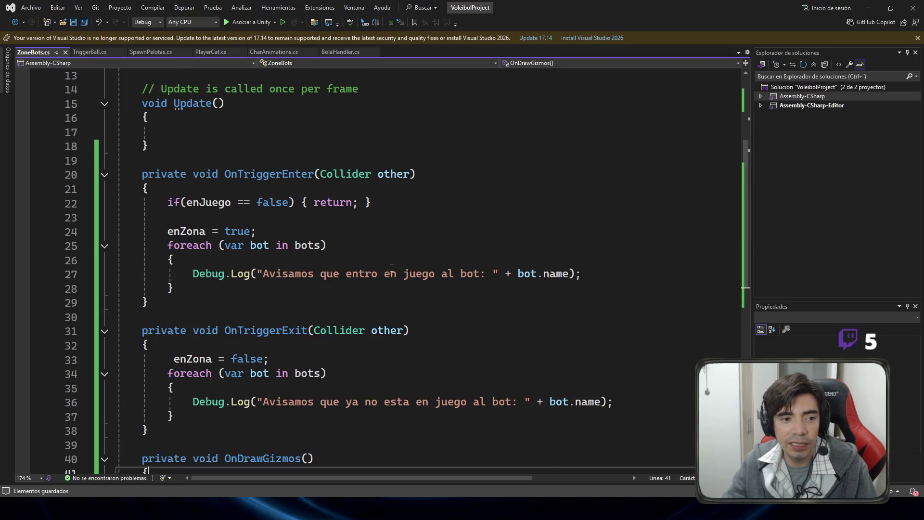
Step: Highlight the if(enJuego == false) early-return line in OnTriggerEnter, then return to Unity
scroll(319, 211, down, 3)
scroll(319, 210, up, 1)
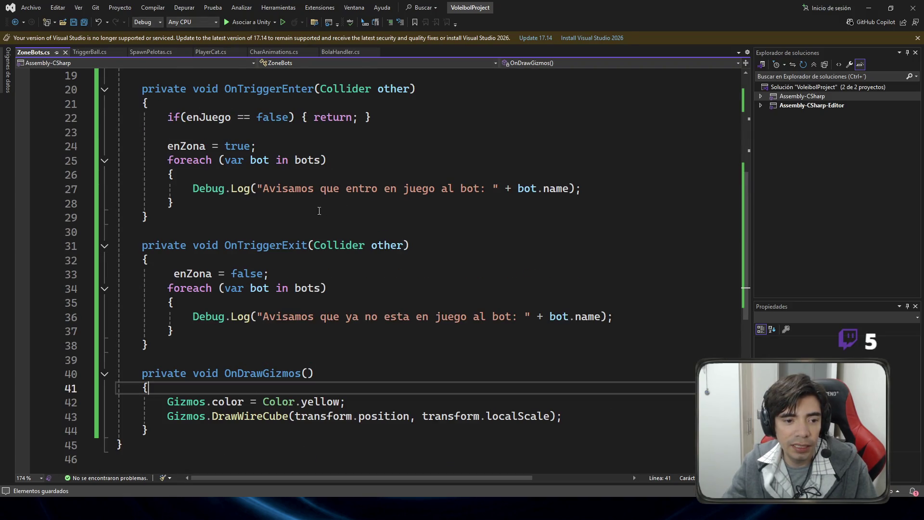
drag(150, 117, 411, 115)
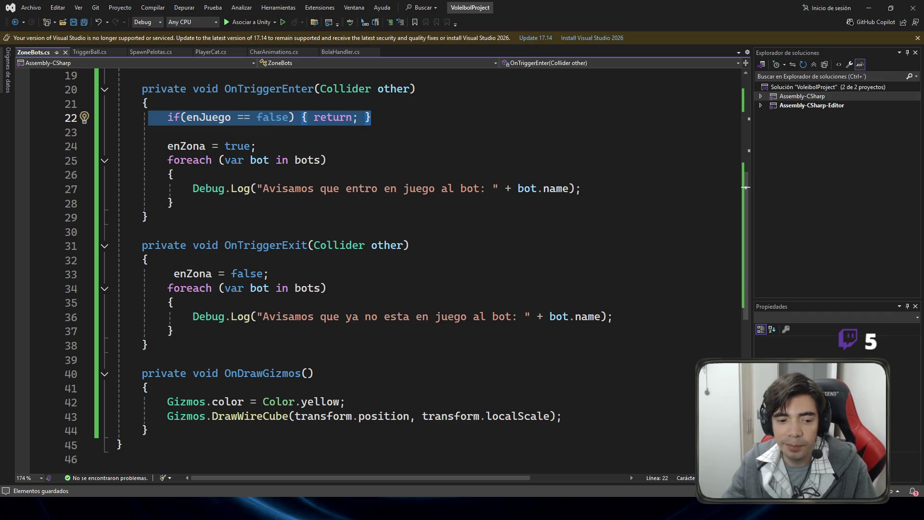
key(alt+Tab)
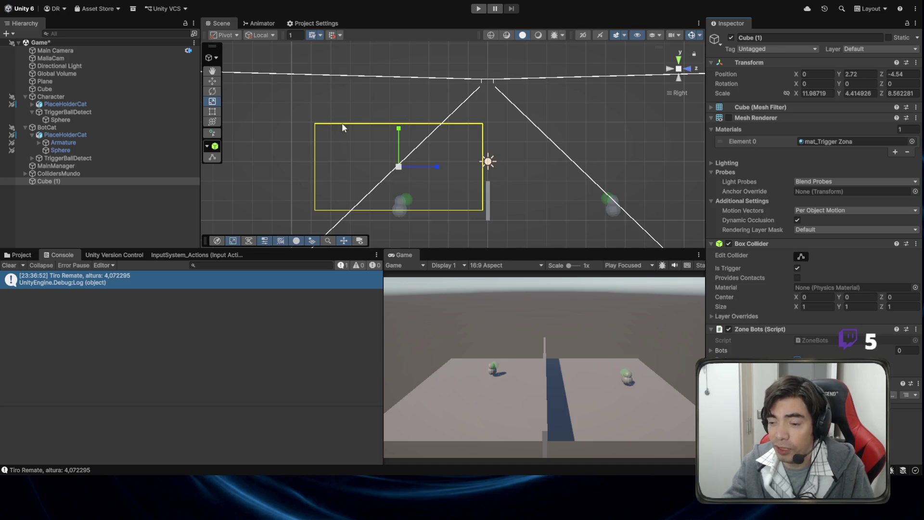
Step: Check the empty Bots list, then play, launch a ball and pause it mid-flight
click(713, 351)
click(711, 350)
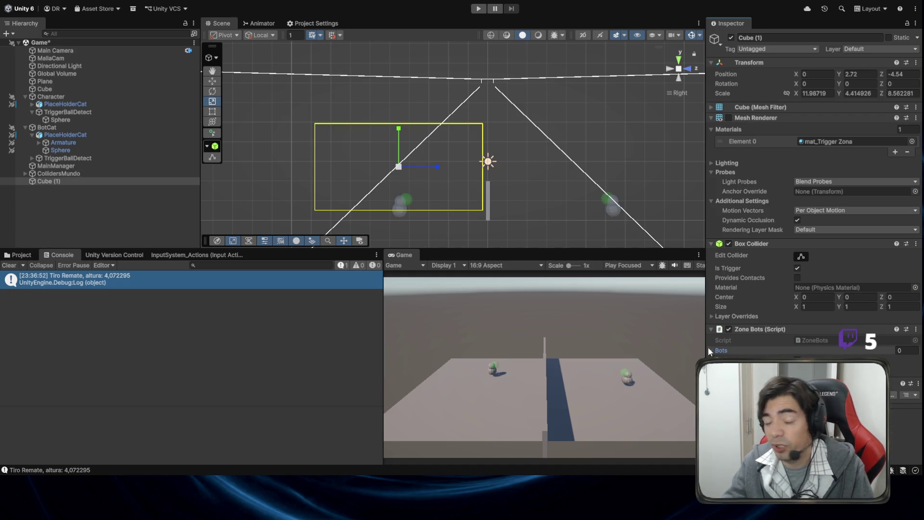
click(479, 9)
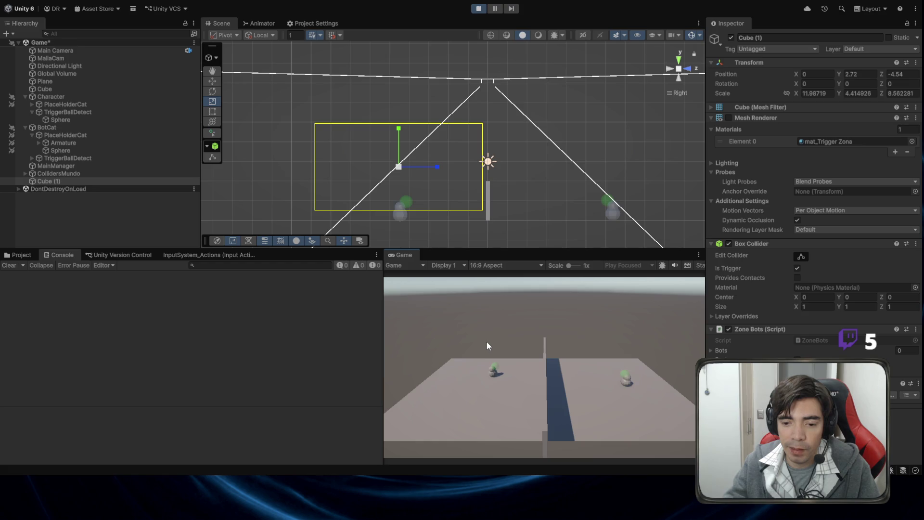
click(500, 342)
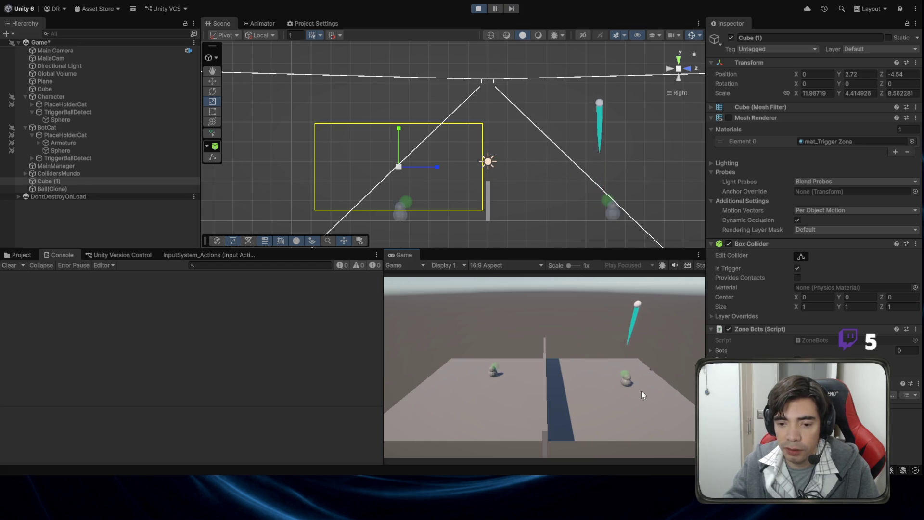
click(496, 9)
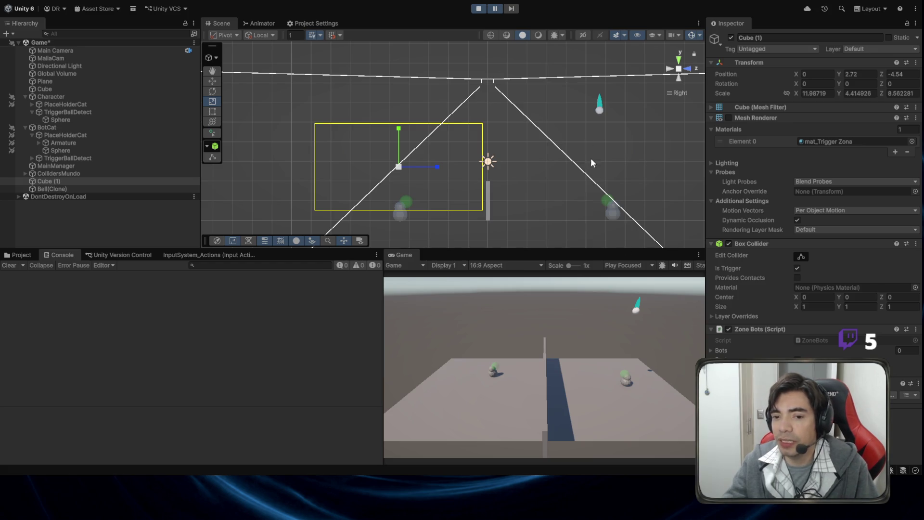
mouse_move(453, 155)
mouse_down()
mouse_move(484, 136)
mouse_move(539, 163)
mouse_move(568, 202)
mouse_up()
key(alt+Tab)
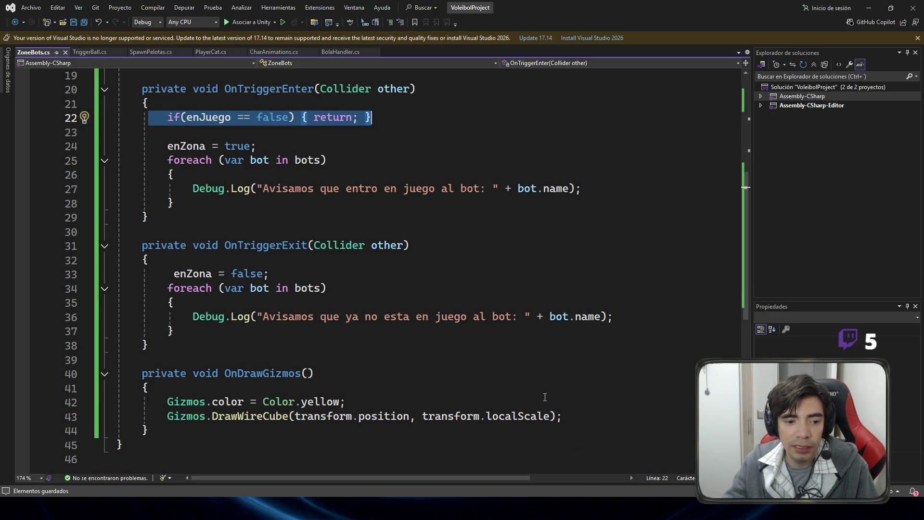
click(304, 273)
key(shift+Home)
key(shift+Home)
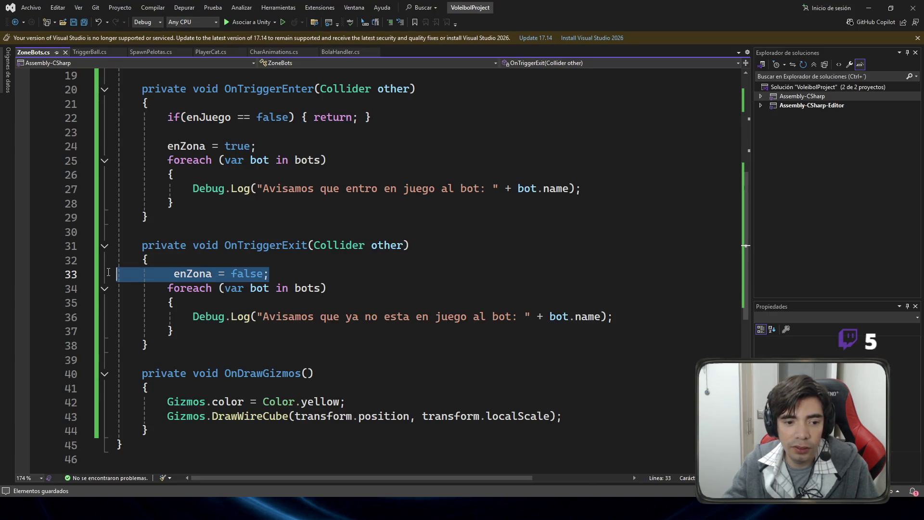
scroll(337, 289, up, 3)
drag(148, 274, 301, 278)
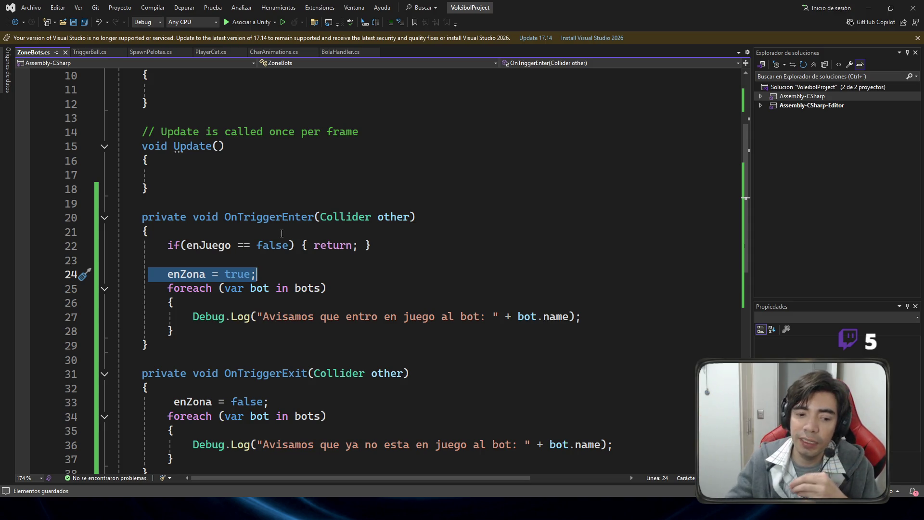
scroll(307, 233, down, 5)
drag(280, 192, 153, 188)
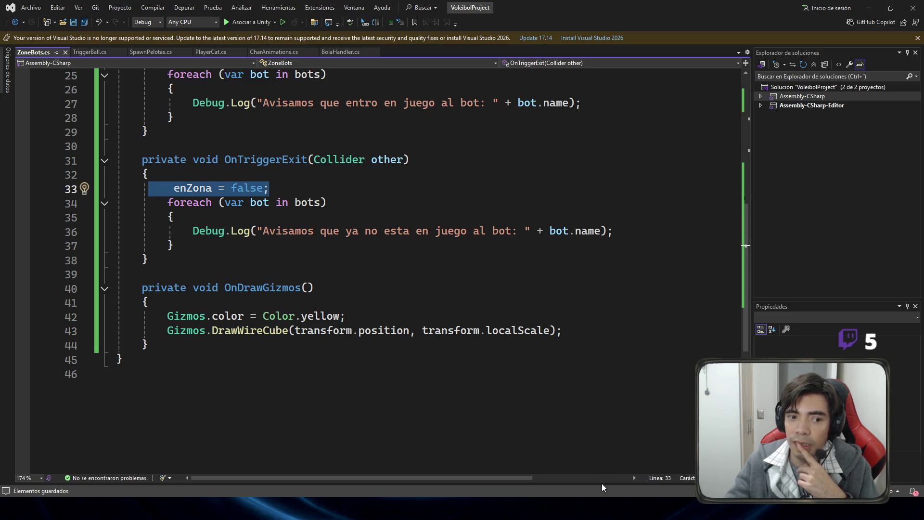
key(alt+Tab)
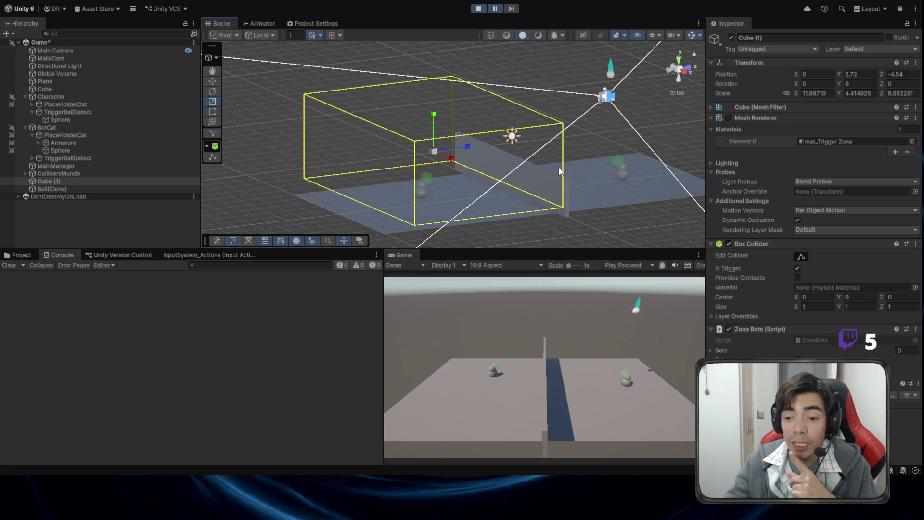
Step: Inspect the bot's Sphere and Cube (1) in the scene, then stop play mode
drag(563, 171, 486, 171)
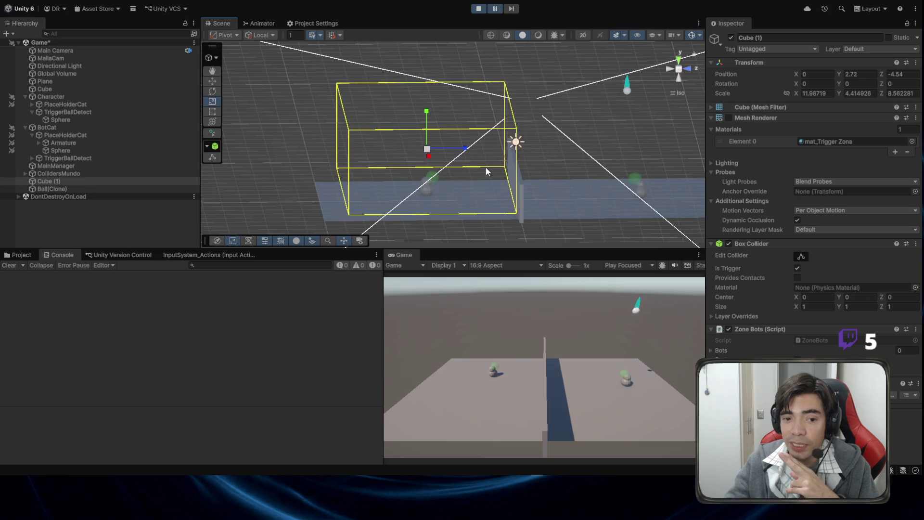
click(438, 180)
click(316, 128)
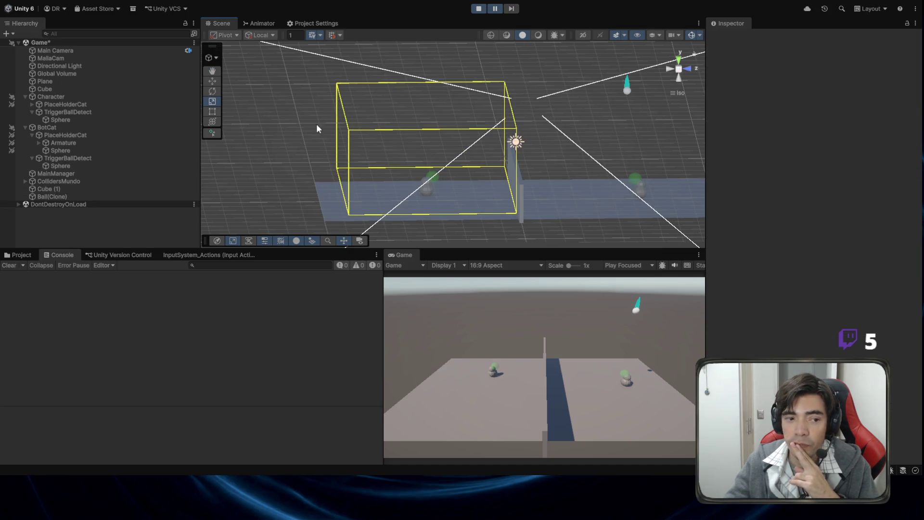
click(347, 146)
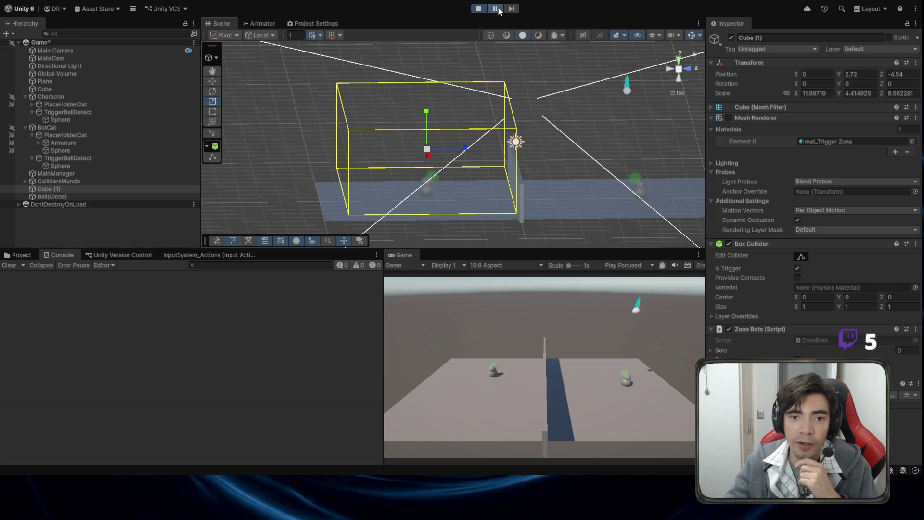
click(479, 8)
Step: Put Cube (1) on the DetectBall layer and rename it Zona Bots
click(68, 190)
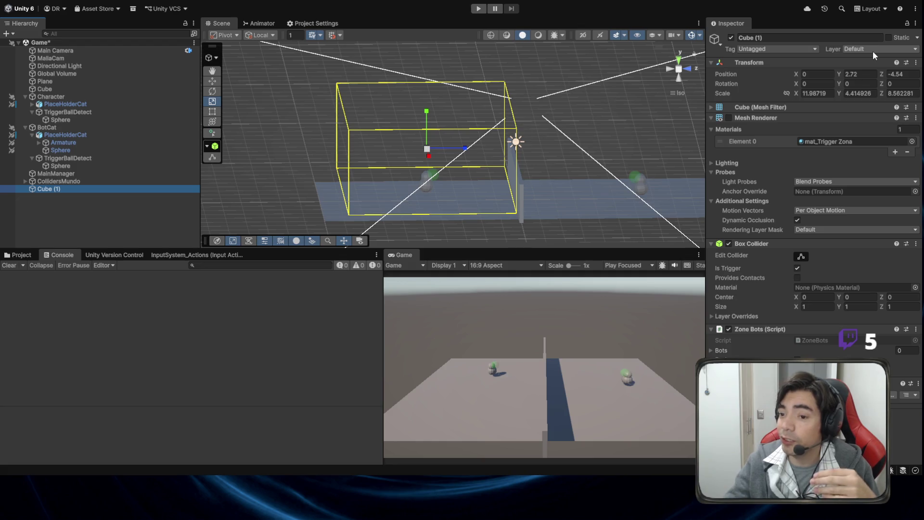
click(874, 143)
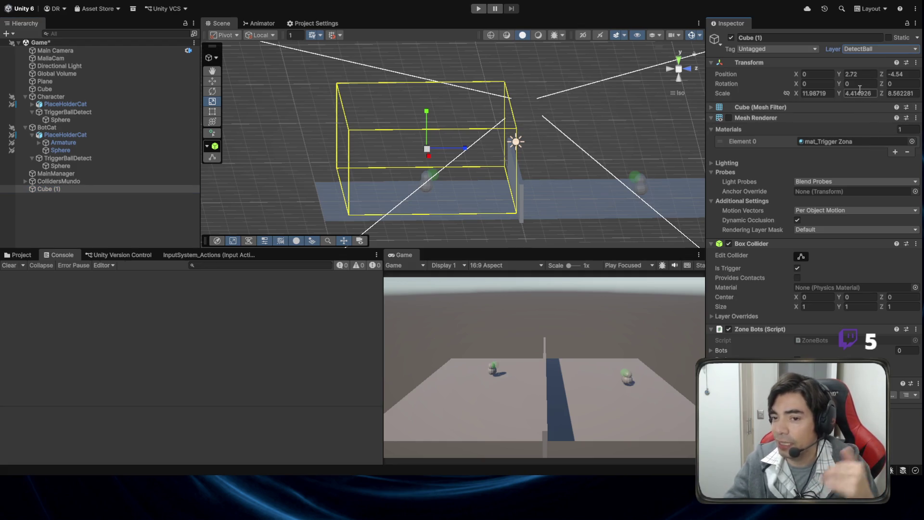
click(790, 37)
text(Zona Bots)
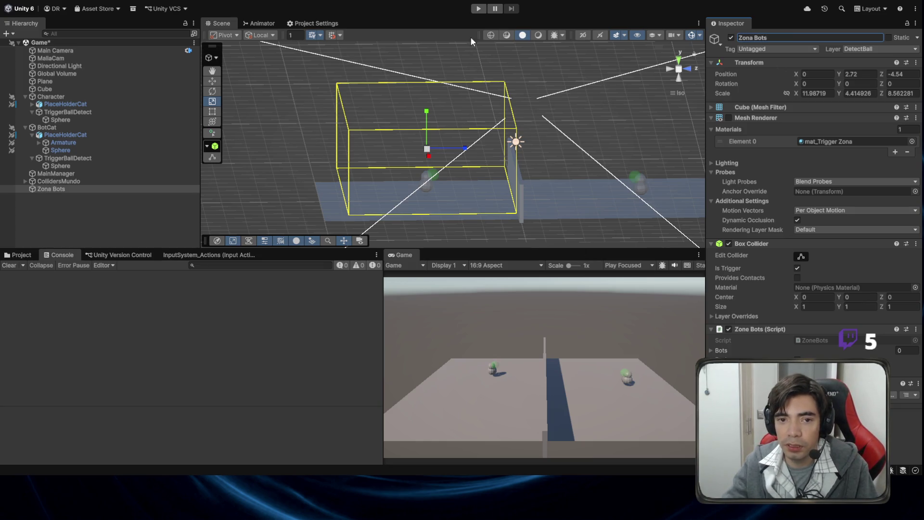
Step: Run a test shot, then review the OnTriggerExit foreach loop in Visual Studio
click(478, 9)
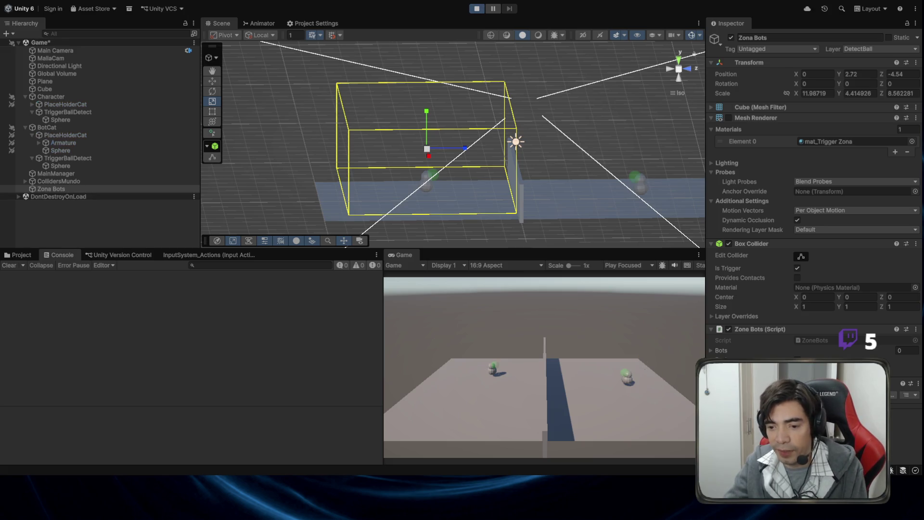
click(611, 403)
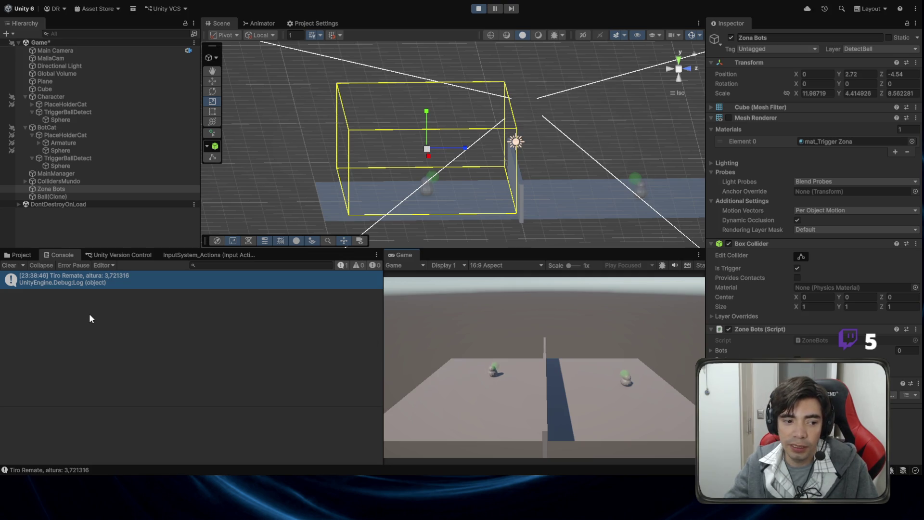
key(alt+Tab)
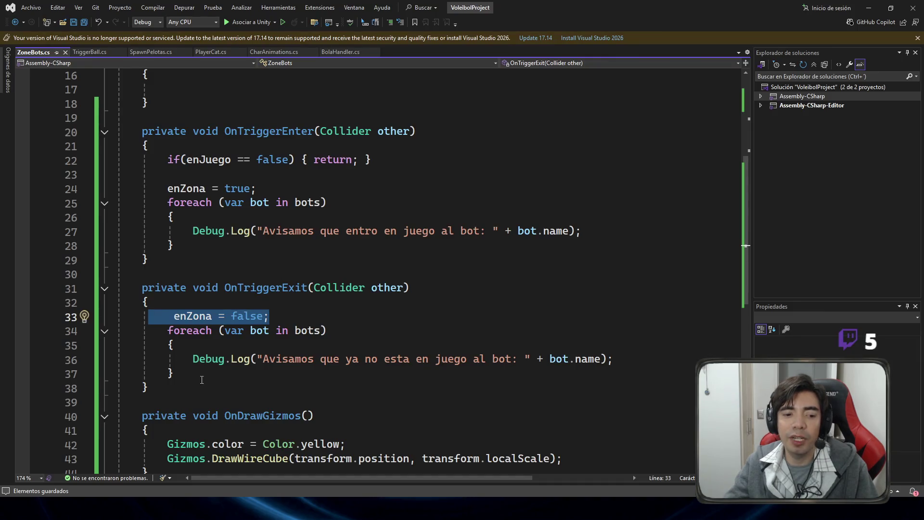
drag(142, 330, 186, 359)
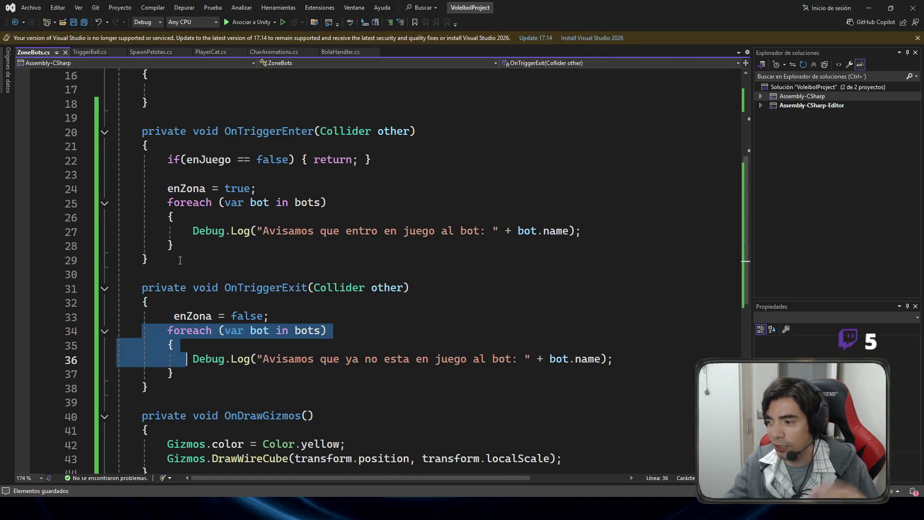
key(alt+Tab)
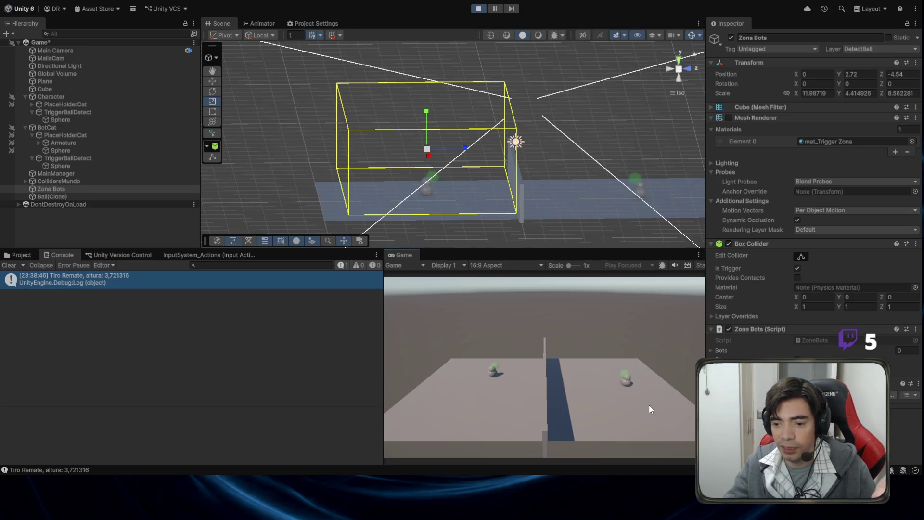
Step: Assign one bot to Zona Bots' Bots list and run two test plays
click(711, 349)
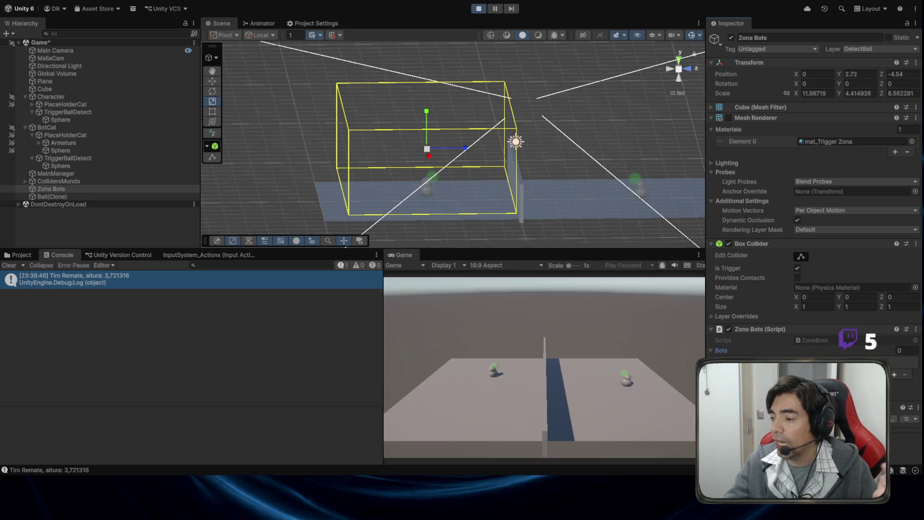
click(478, 8)
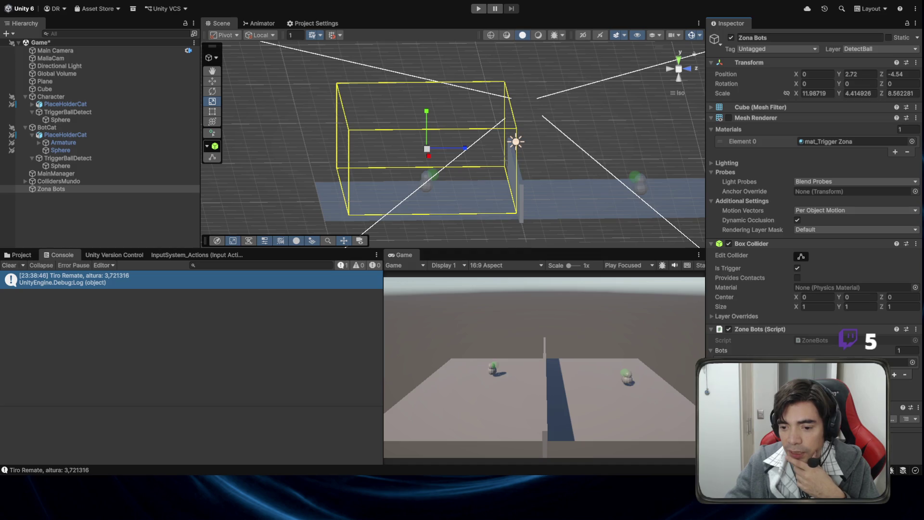
click(479, 8)
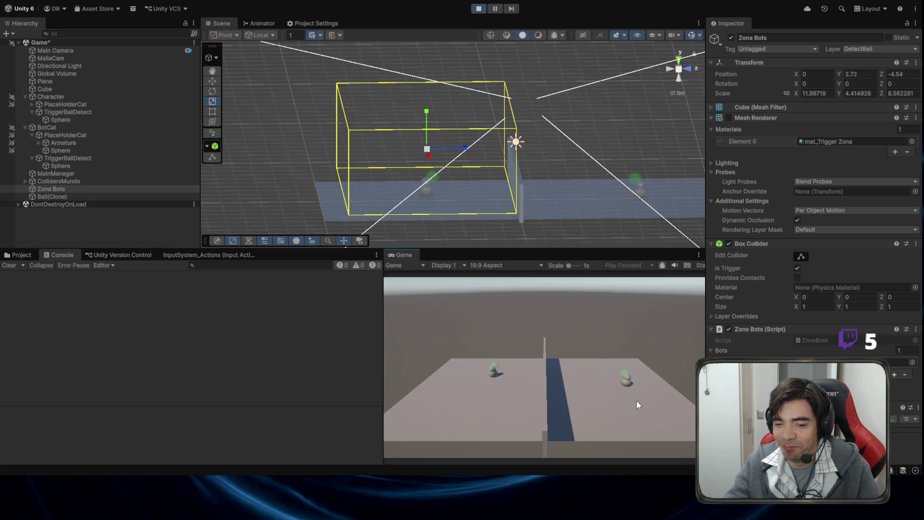
click(482, 10)
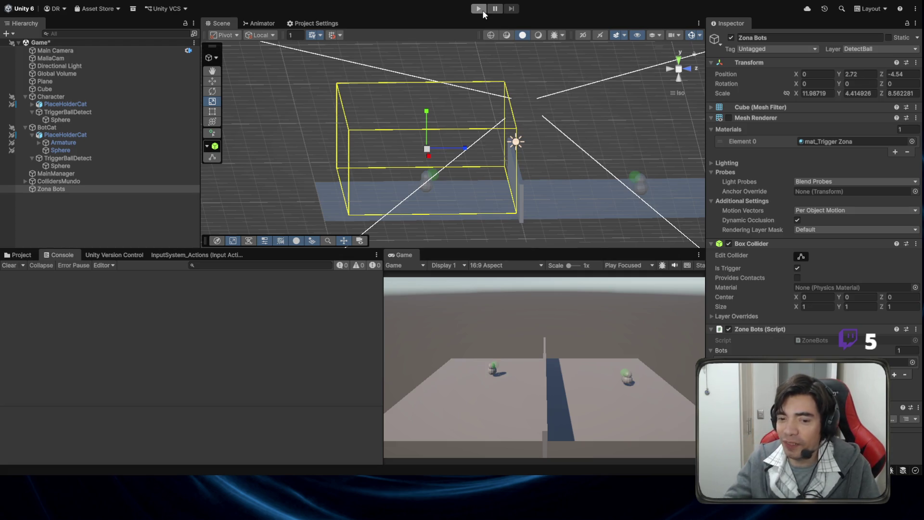
click(483, 11)
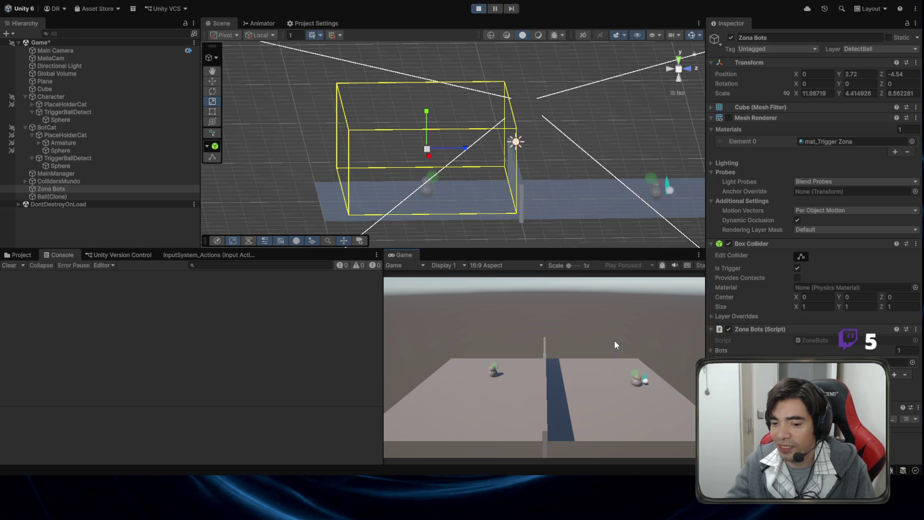
click(479, 9)
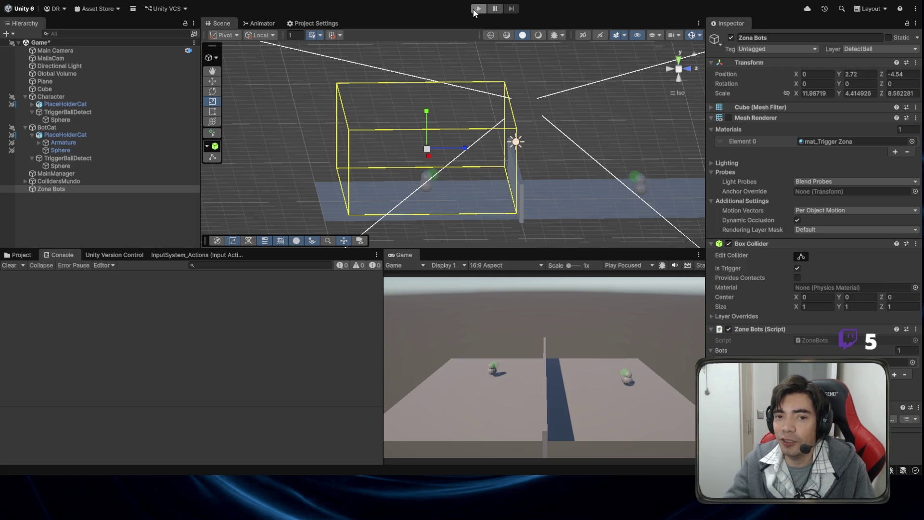
Step: Restart the game so BotCat moves through the zone
click(478, 9)
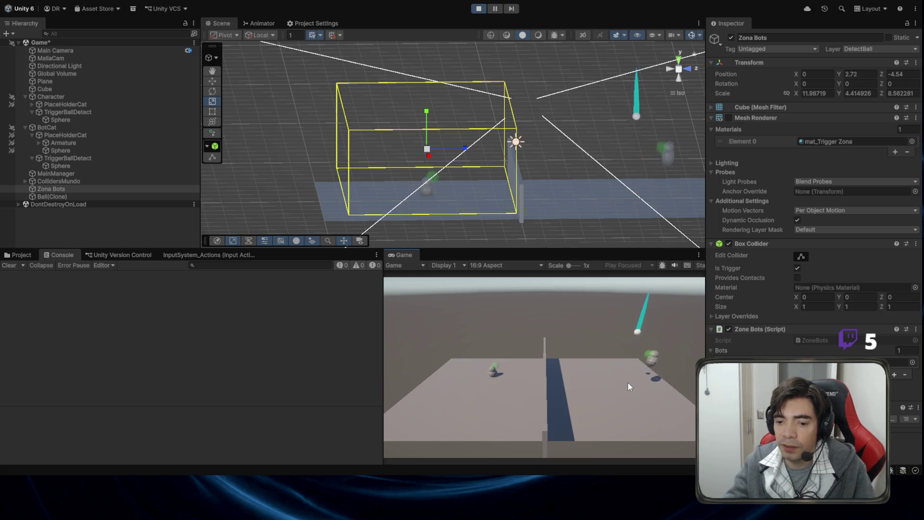
click(479, 9)
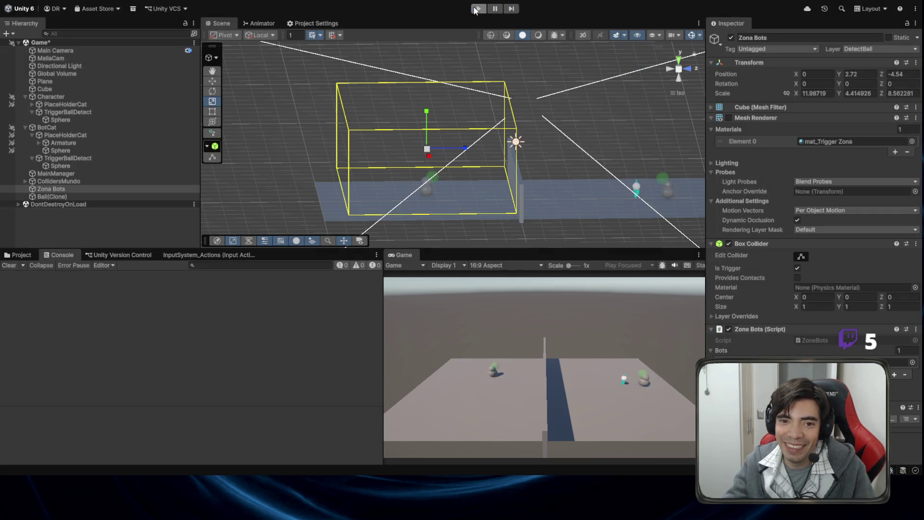
click(478, 13)
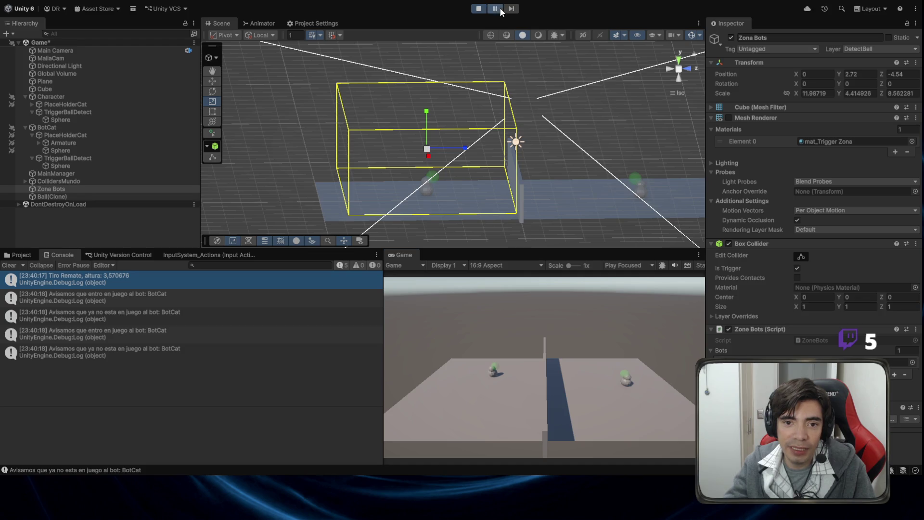
Step: Inspect the BotCat enter and exit messages in the Console
click(120, 294)
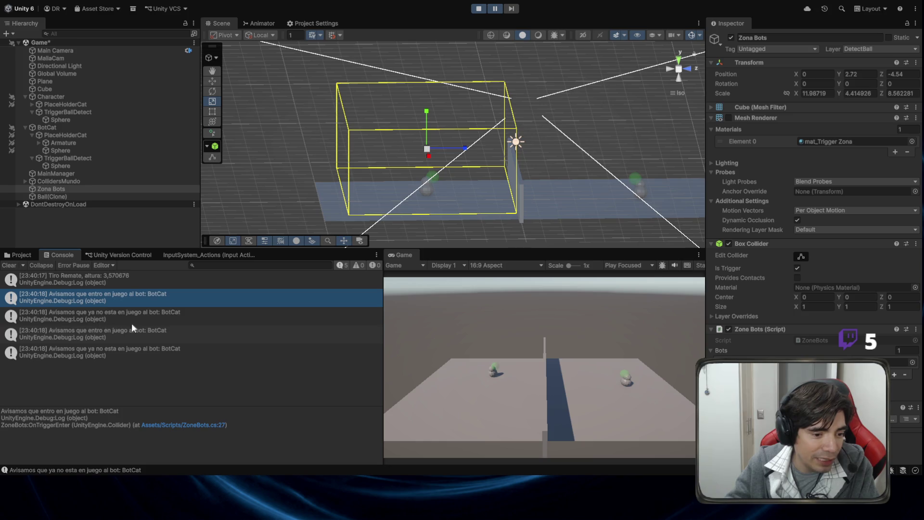
click(174, 313)
click(164, 337)
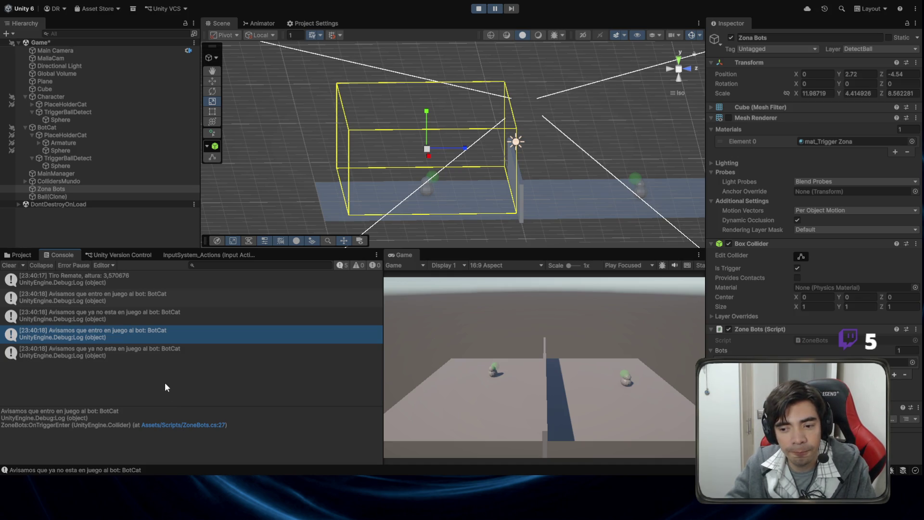
Step: From a flat side view, drag Zona Bots lower, then stop play mode
mouse_move(481, 135)
mouse_down()
mouse_move(512, 132)
mouse_move(511, 142)
mouse_up()
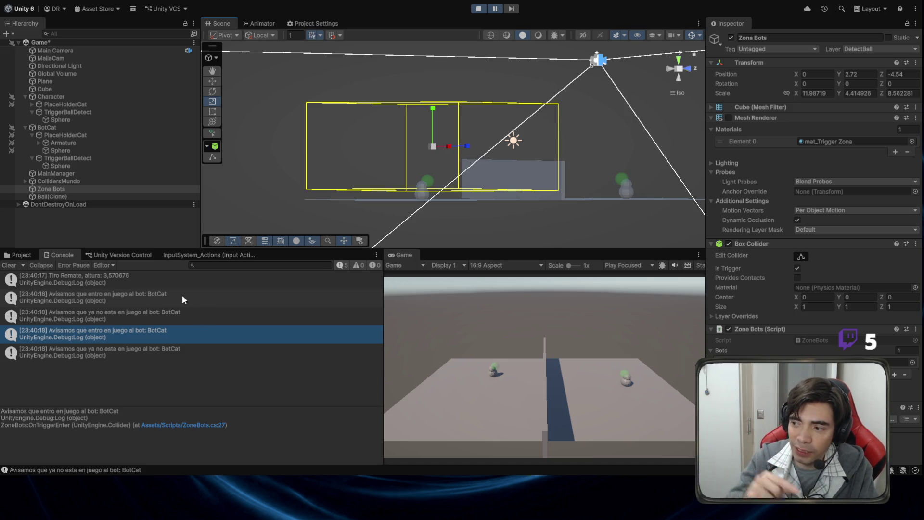
mouse_move(327, 77)
mouse_down()
mouse_move(402, 76)
mouse_move(497, 109)
mouse_move(481, 122)
mouse_up()
click(687, 70)
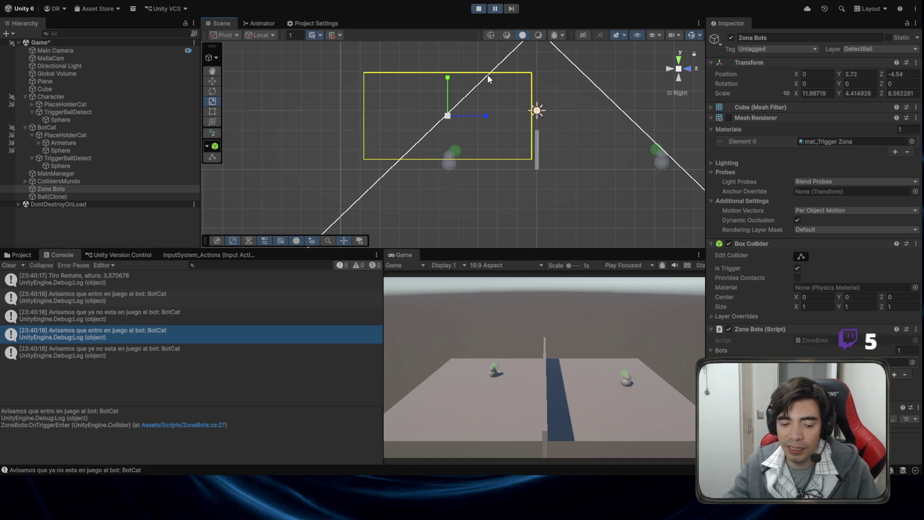
key(w)
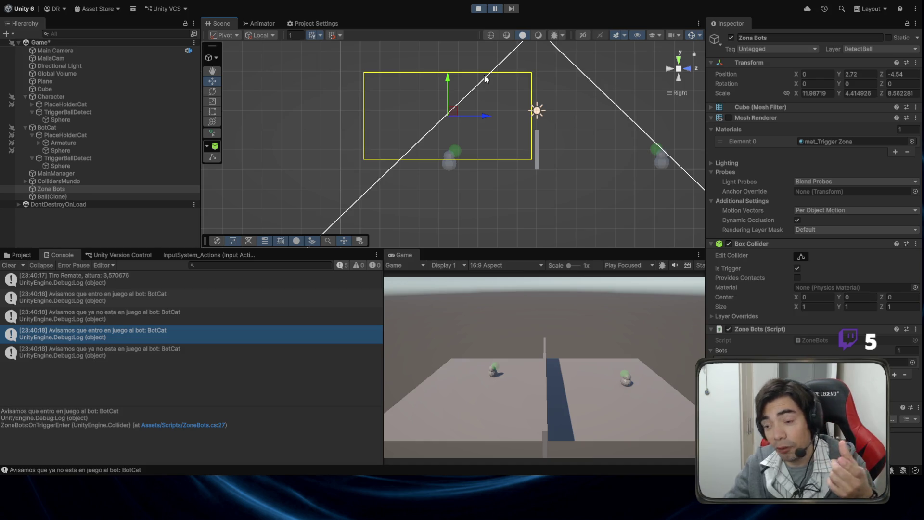
drag(449, 75, 453, 86)
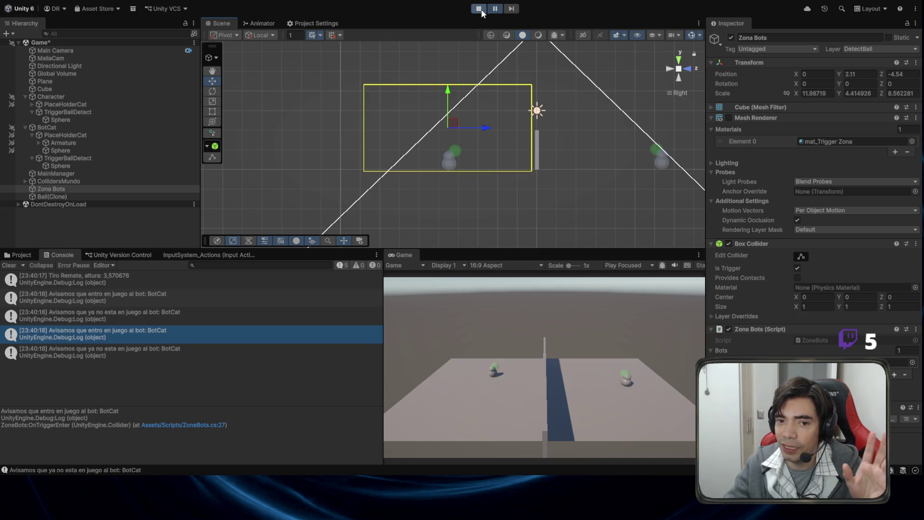
click(479, 9)
Step: Lower Zona Bots to Position Y 1.99 and stretch it taller
mouse_move(455, 79)
mouse_down()
mouse_move(451, 95)
mouse_move(454, 84)
mouse_up()
key(r)
click(452, 87)
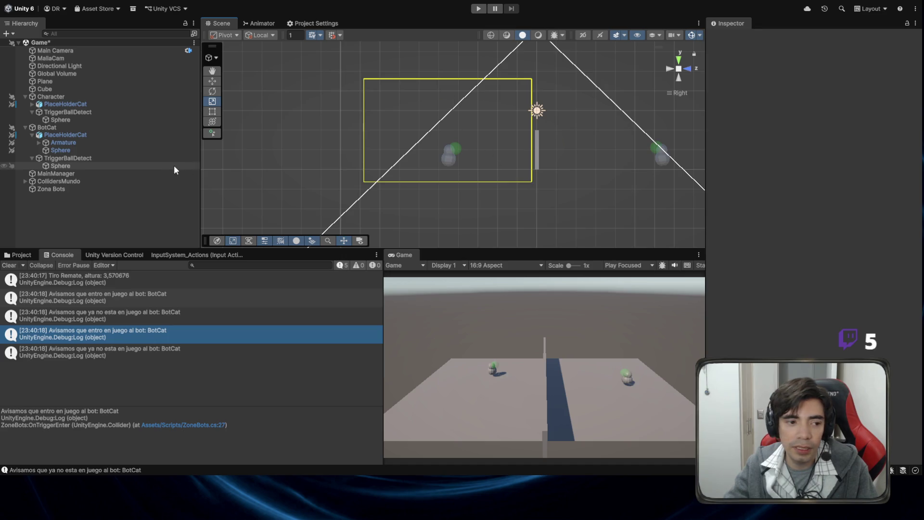
Step: Raise Zona Bots to Position Y 2.5 and set its Scale Y to 5
click(102, 189)
click(727, 62)
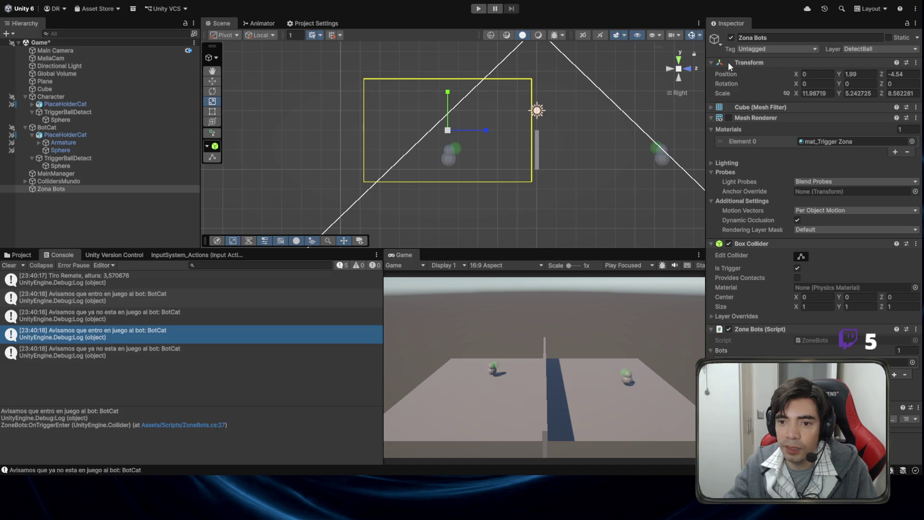
key(w)
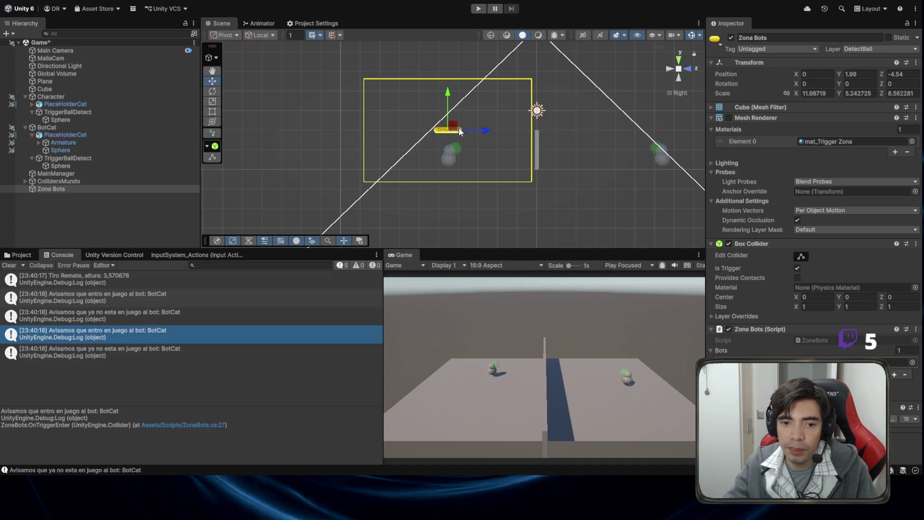
drag(447, 96, 448, 85)
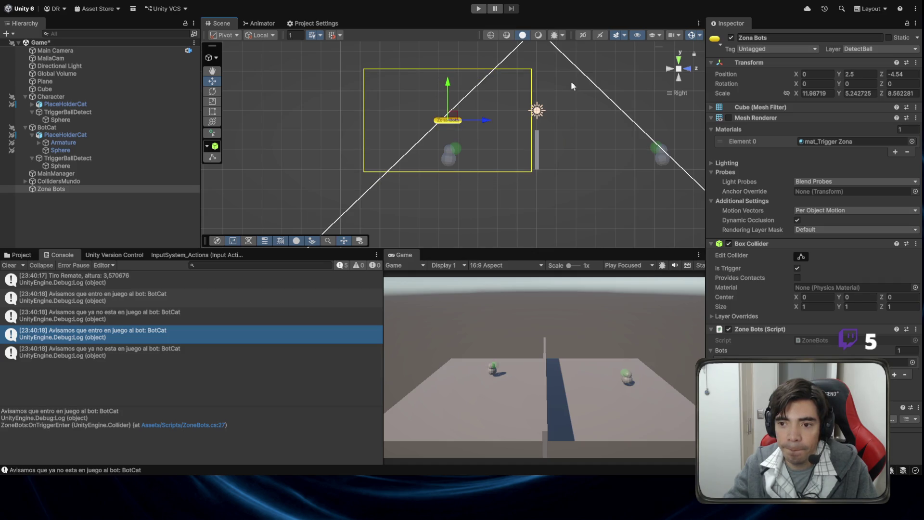
click(851, 95)
text(5)
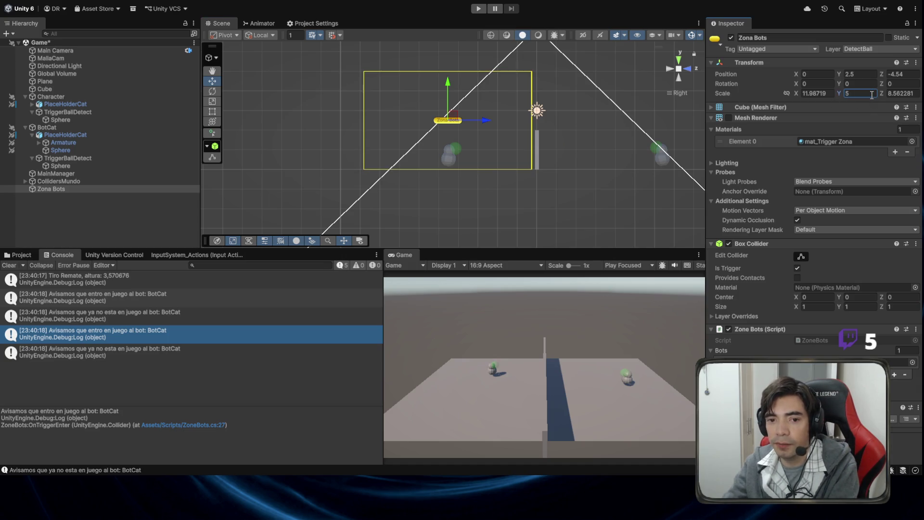
click(478, 8)
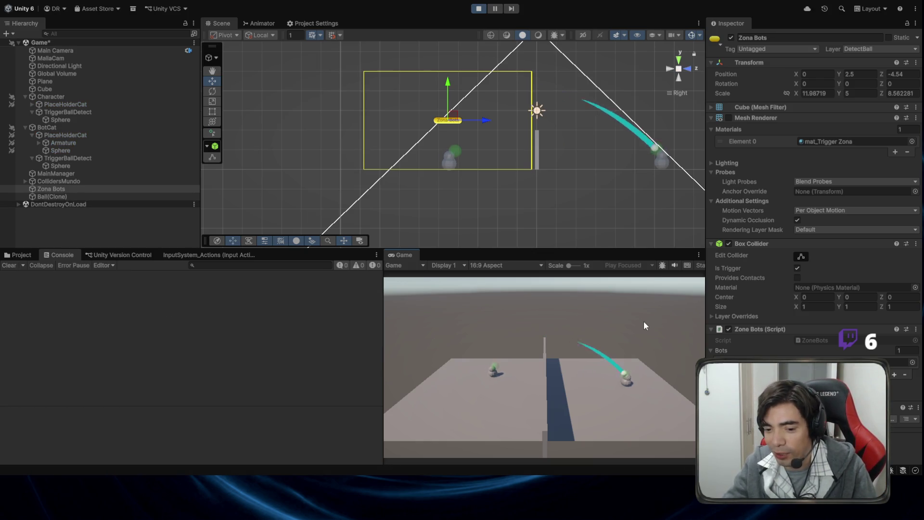
Step: Test a shot, check BotCat's enter and exit logs, stop, and select BotCat
click(642, 320)
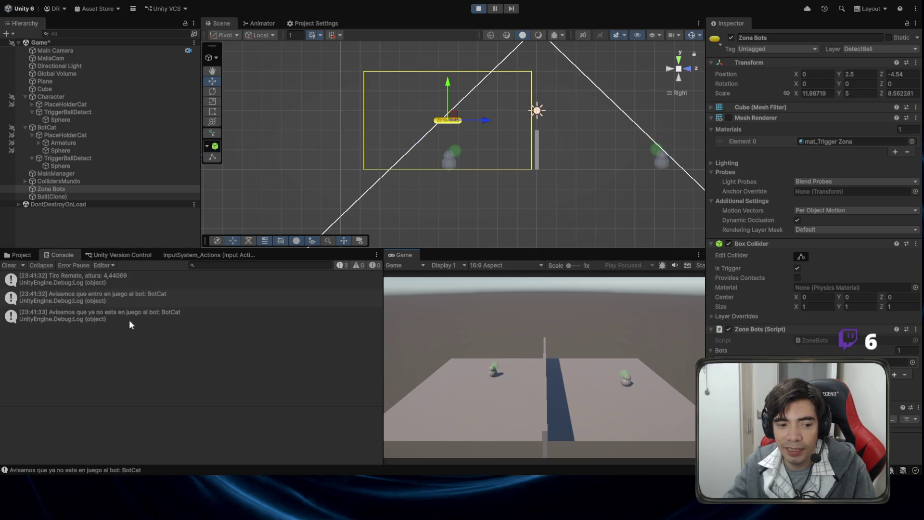
click(134, 303)
click(153, 315)
click(478, 8)
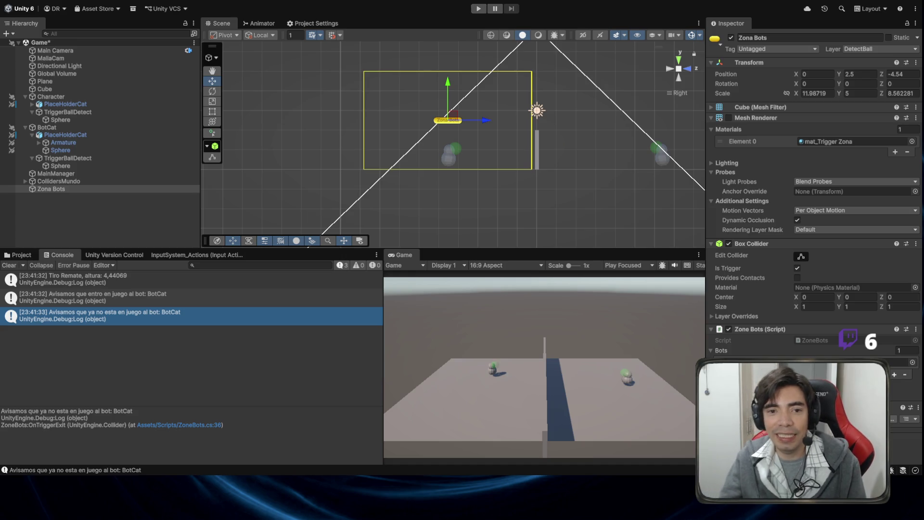
click(93, 128)
drag(469, 152, 550, 197)
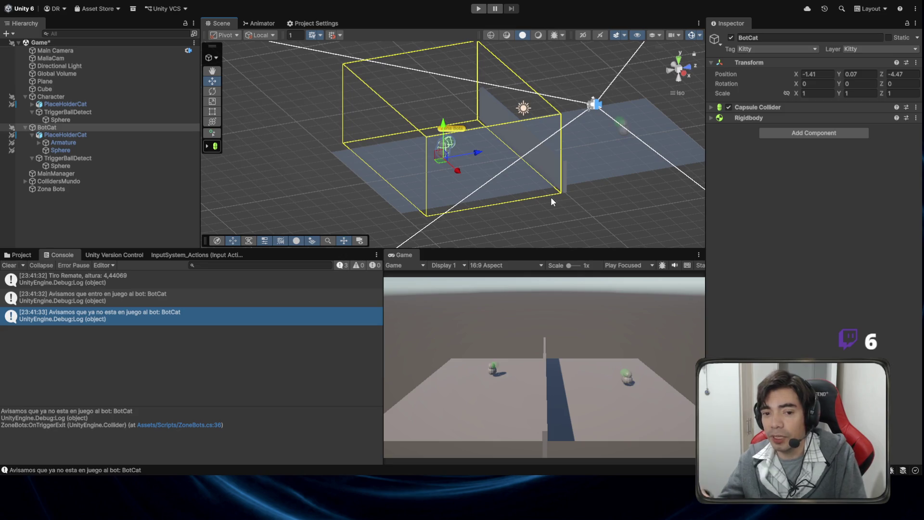
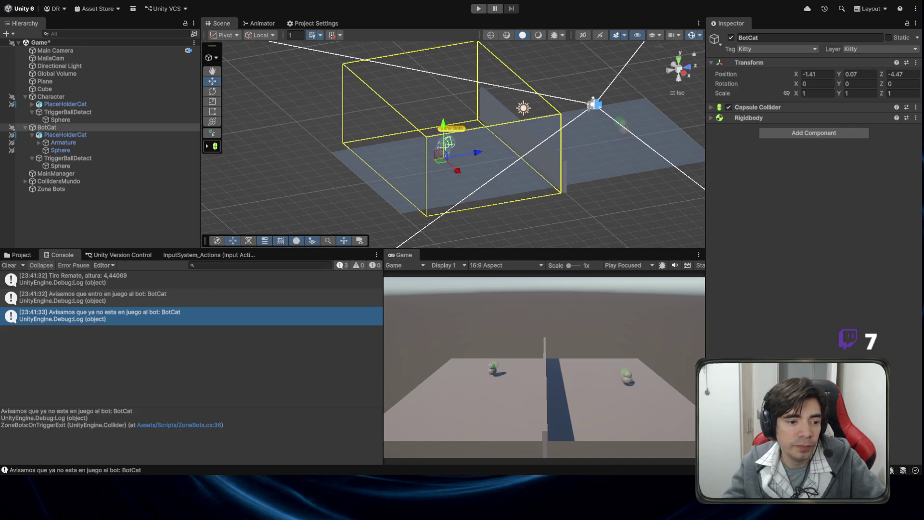
Step: Show the Assets/Materials folder in the Project panel instead of the Console log
click(21, 255)
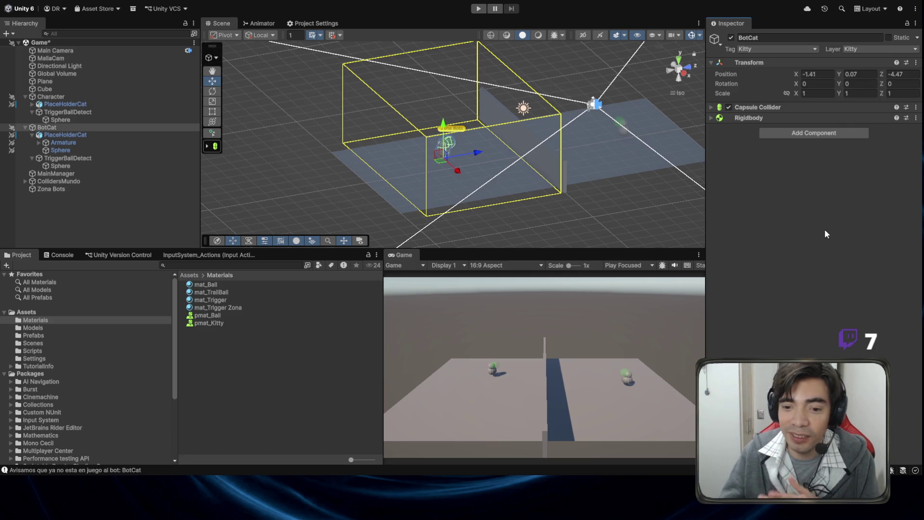
Step: Orbit the Scene view toward the zone box, deselect BotCat, and switch to Visual Studio
mouse_move(611, 154)
mouse_down()
mouse_move(596, 171)
mouse_move(481, 165)
mouse_move(518, 160)
mouse_move(544, 182)
mouse_move(562, 160)
mouse_move(423, 175)
mouse_up()
mouse_move(337, 163)
mouse_down()
mouse_move(452, 139)
mouse_move(407, 132)
mouse_move(475, 154)
mouse_move(456, 152)
mouse_up()
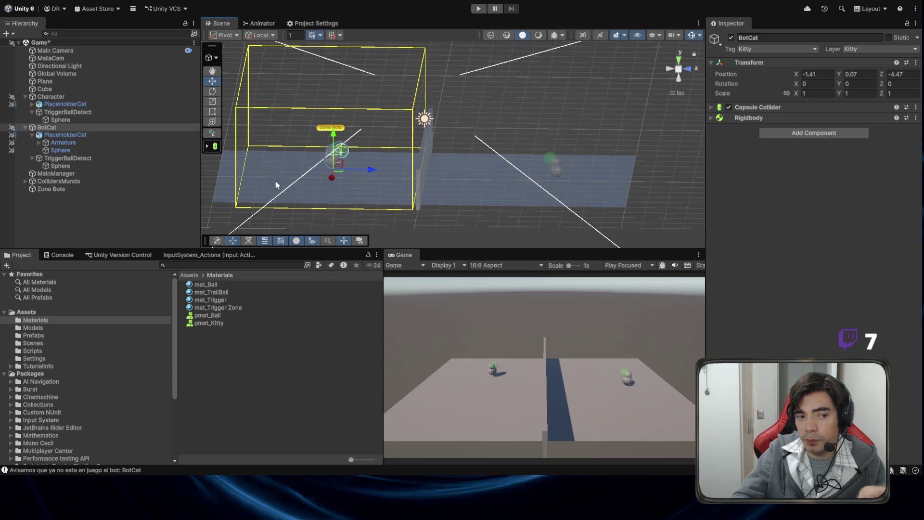
click(70, 207)
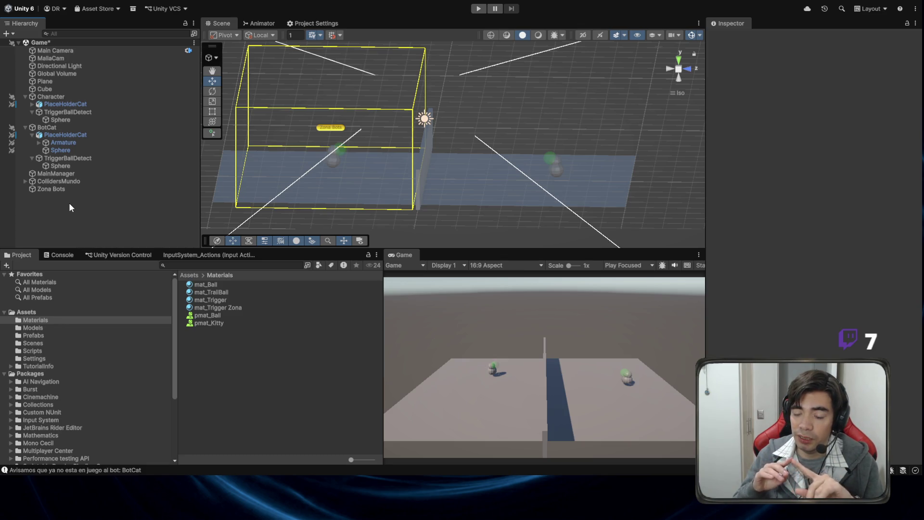
key(alt+Tab)
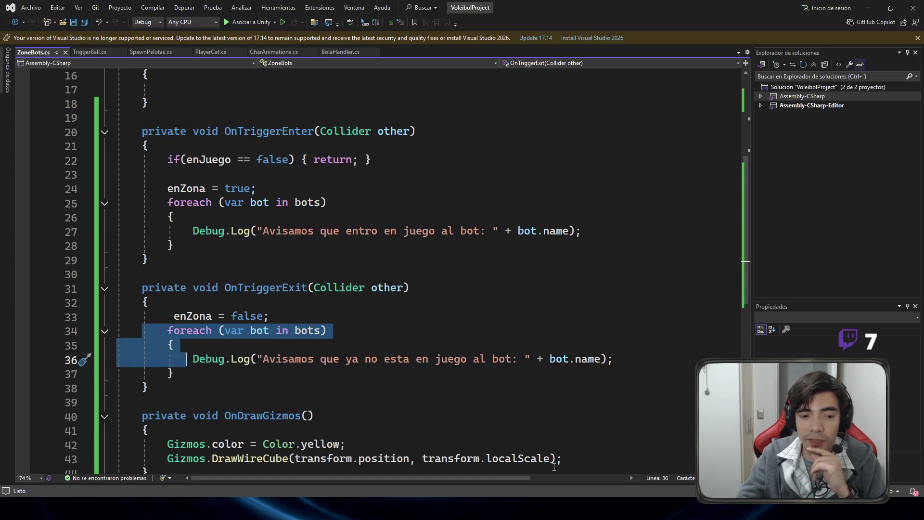
Step: Open BolaHandler.cs and highlight the commented kinematic formula and its gravity term g
click(339, 53)
scroll(368, 199, down, 4)
scroll(368, 199, down, 3)
scroll(278, 278, up, 1)
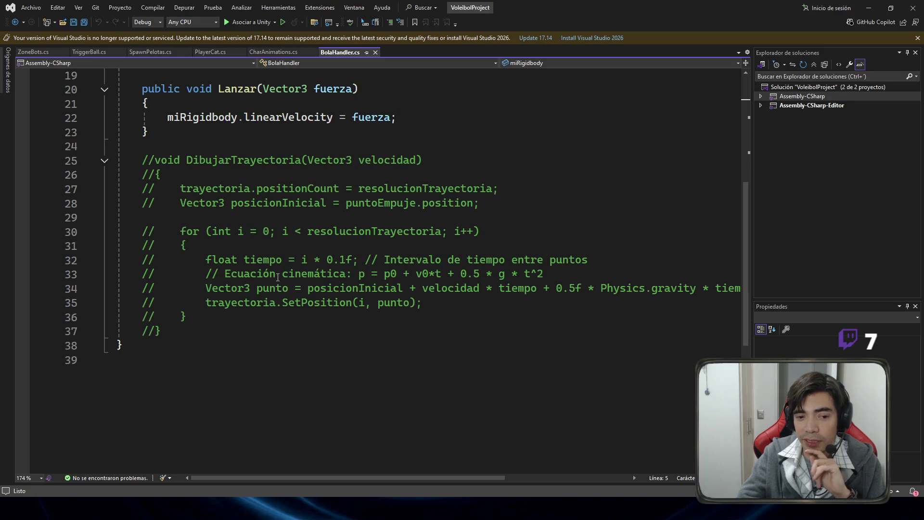
mouse_move(548, 274)
mouse_down()
mouse_move(414, 289)
mouse_move(361, 275)
mouse_up()
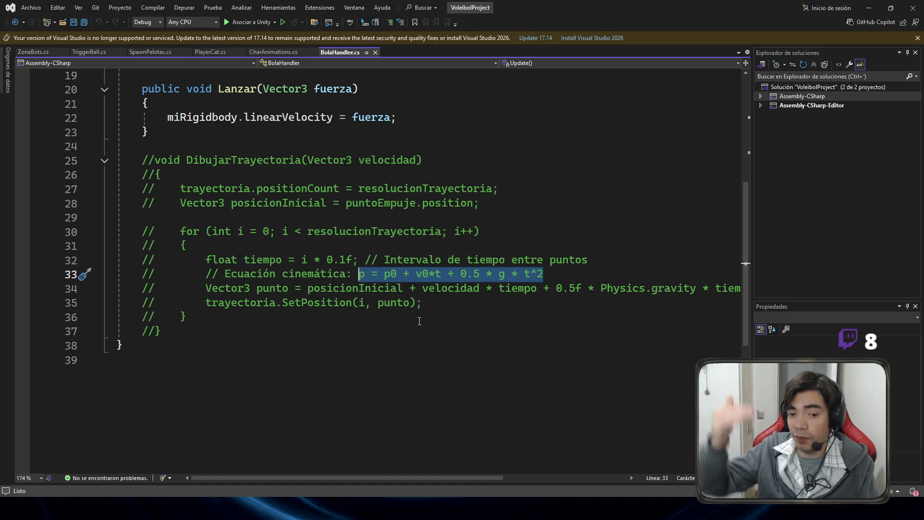
double_click(501, 273)
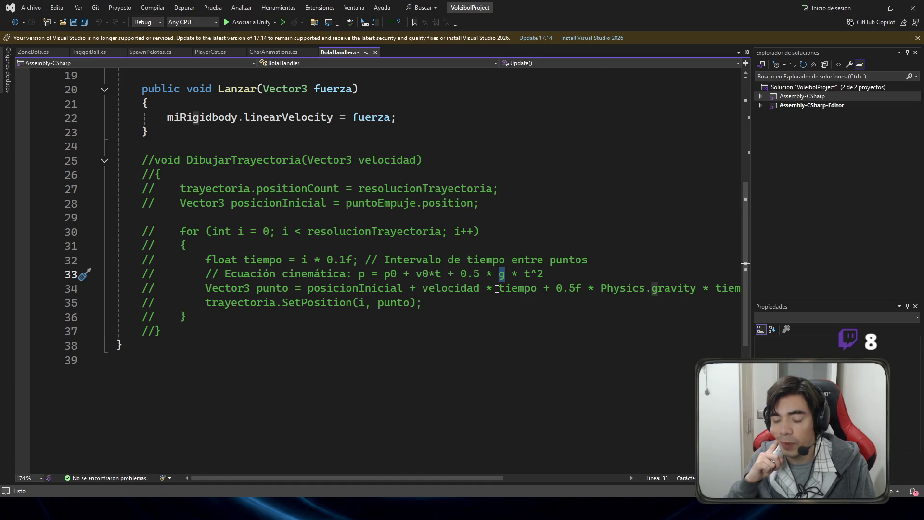
Step: Highlight the SetPosition call on line 35 and place the caret after the Rigidbody field
drag(422, 302, 161, 302)
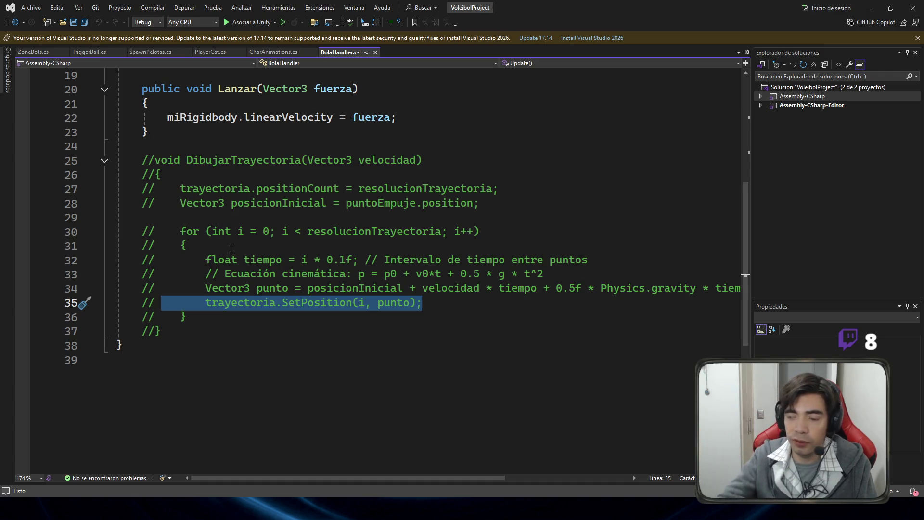
scroll(240, 253, up, 6)
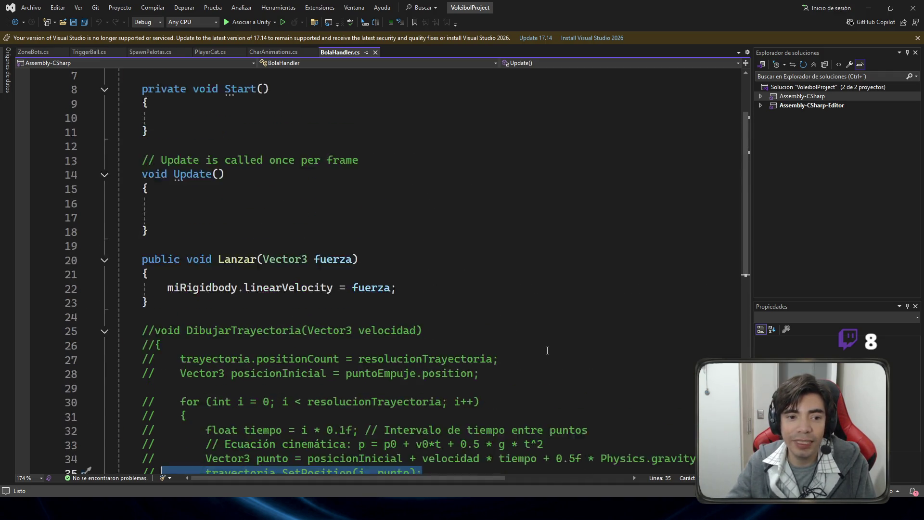
scroll(544, 350, down, 4)
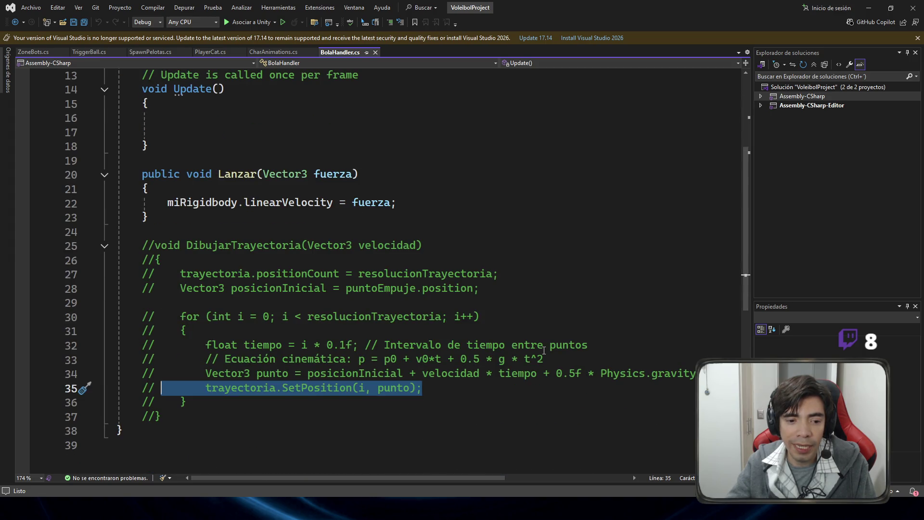
scroll(544, 349, up, 4)
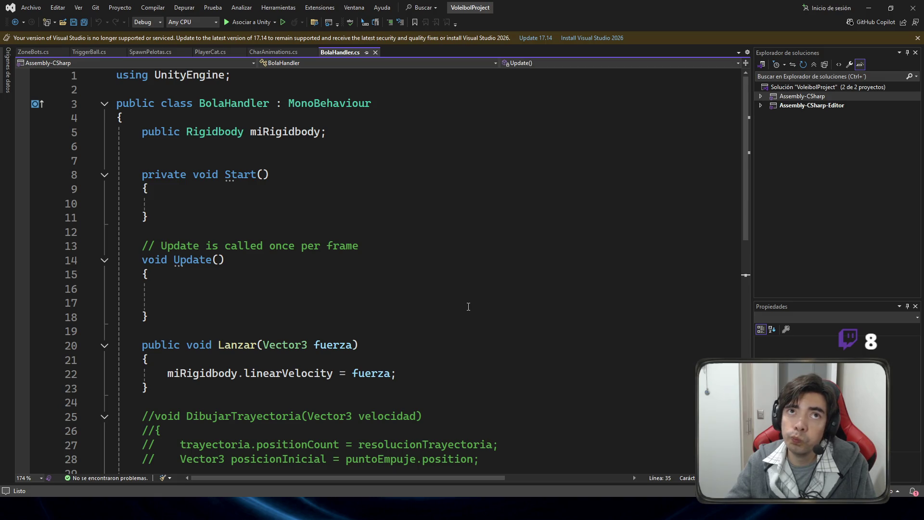
scroll(380, 152, down, 3)
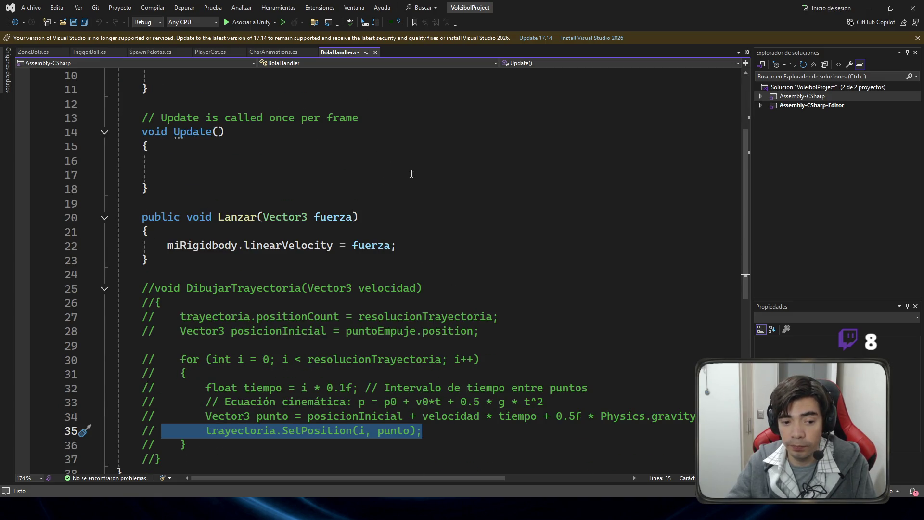
scroll(417, 185, up, 3)
click(383, 134)
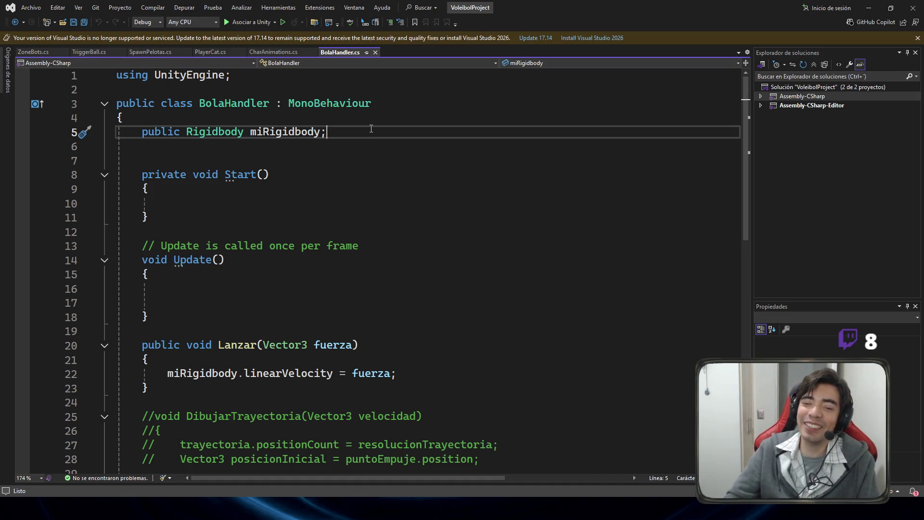
Step: Add a 'public LineRenderer renderer;' field below miRigidbody and save
key(Return)
text(public LineRenderer)
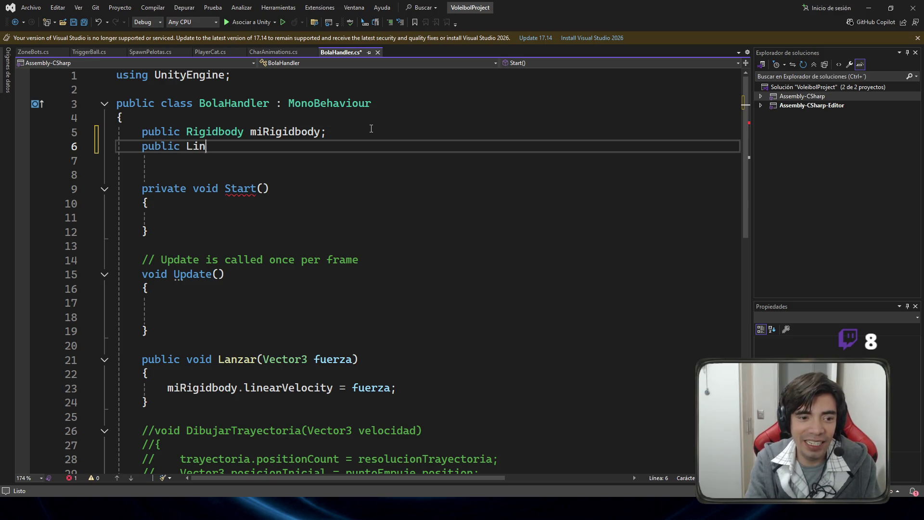
text( ren)
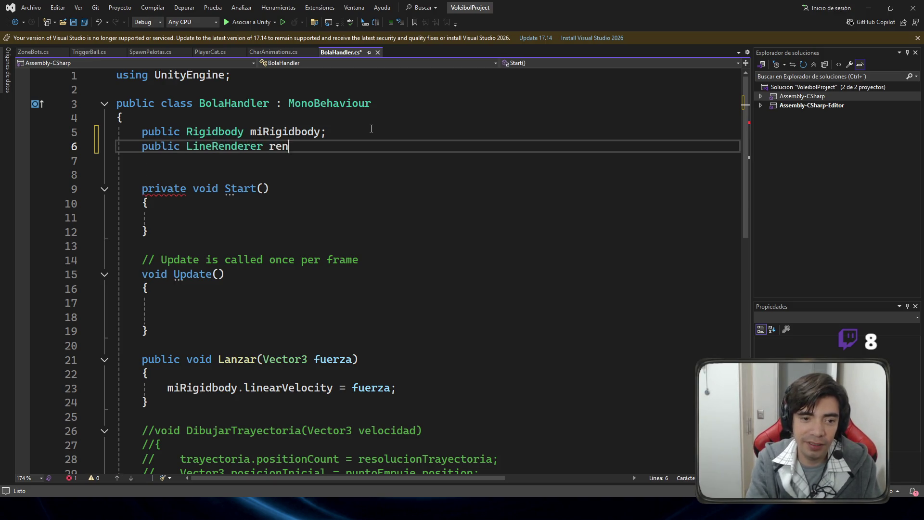
text(derer;)
key(ctrl+s)
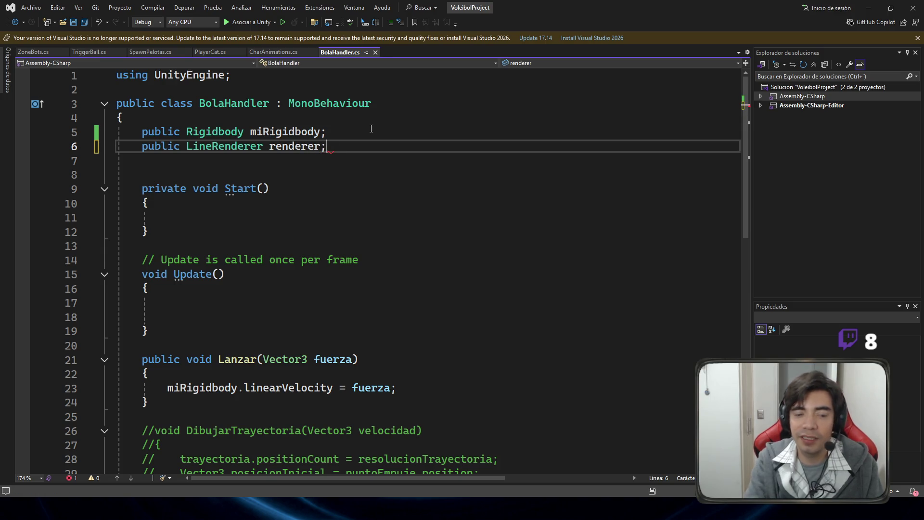
Step: Uncomment the DibujarTrayectoria block on lines 26–38 and save the script
scroll(438, 215, down, 2)
scroll(244, 408, down, 4)
mouse_move(182, 351)
mouse_down()
mouse_move(118, 216)
mouse_move(117, 174)
mouse_up()
key(ctrl+k)
key(ctrl+c)
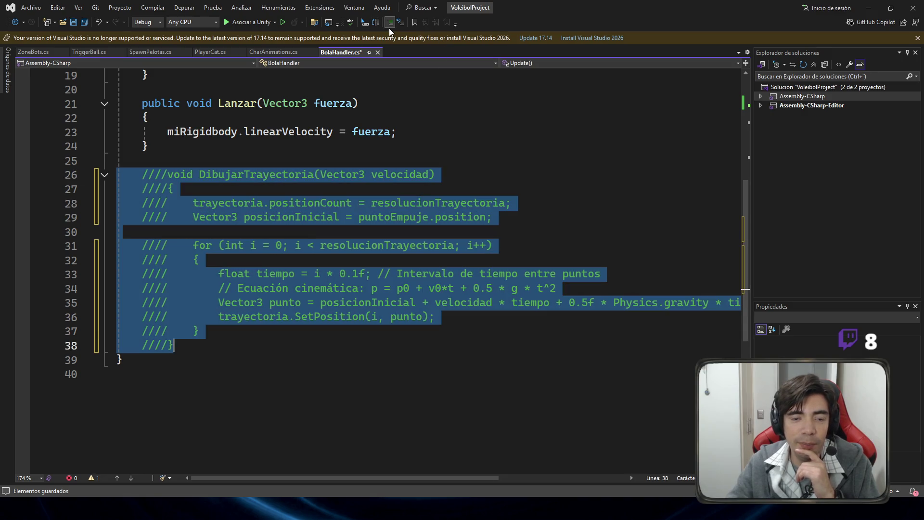
click(401, 23)
click(401, 23)
click(359, 103)
key(ctrl+s)
Step: Review the renderer field, the Update method and the restored DibujarTrayectoria method
scroll(506, 228, up, 1)
scroll(505, 228, up, 5)
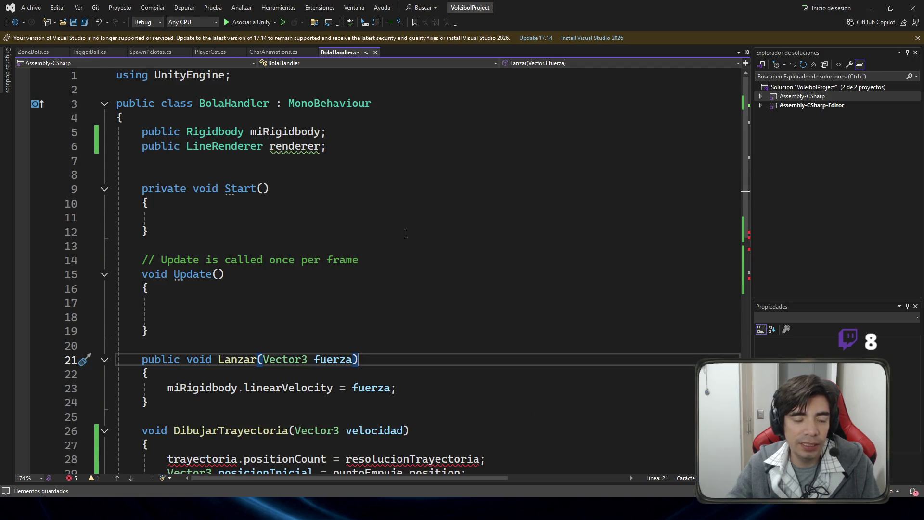
click(352, 150)
scroll(346, 143, down, 3)
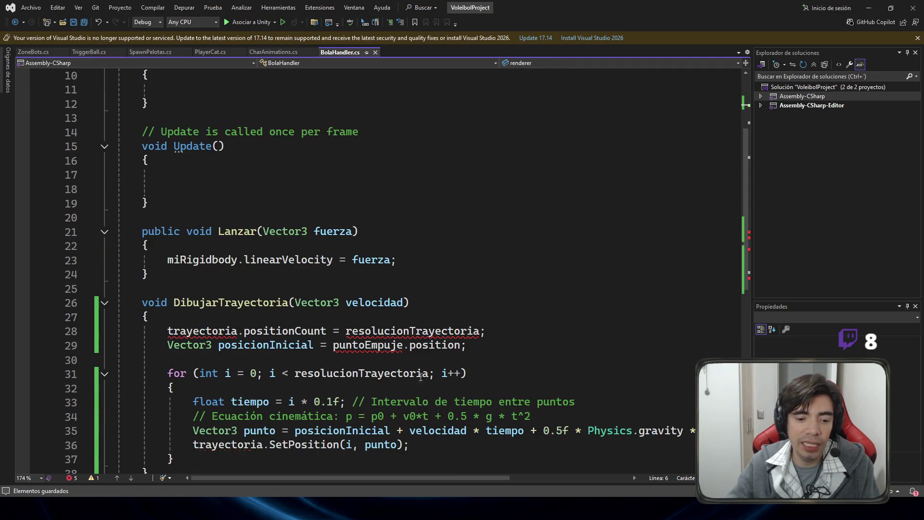
click(356, 161)
click(356, 146)
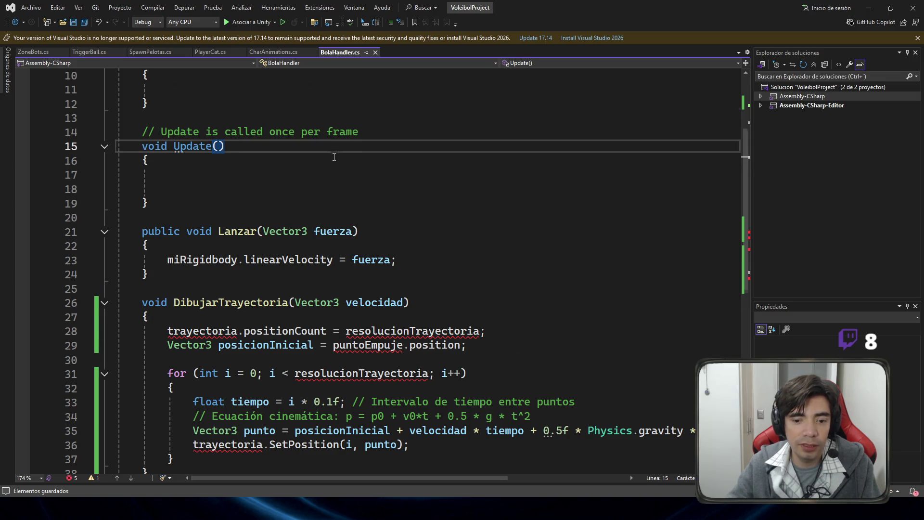
scroll(271, 250, down, 2)
click(299, 388)
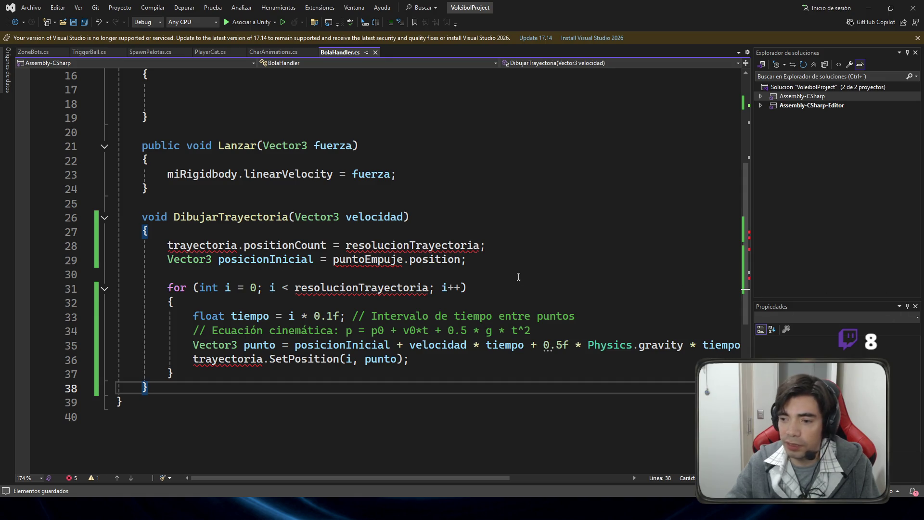
scroll(518, 277, up, 5)
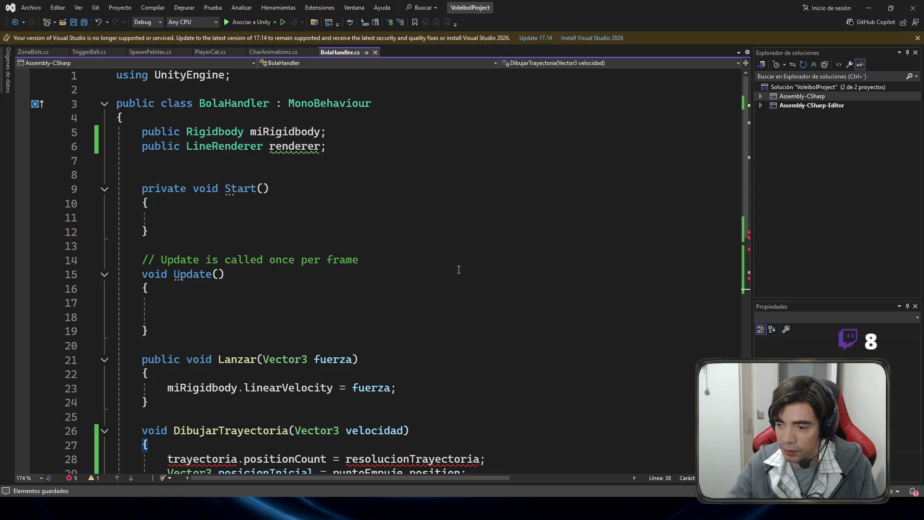
scroll(457, 269, down, 2)
scroll(456, 268, up, 1)
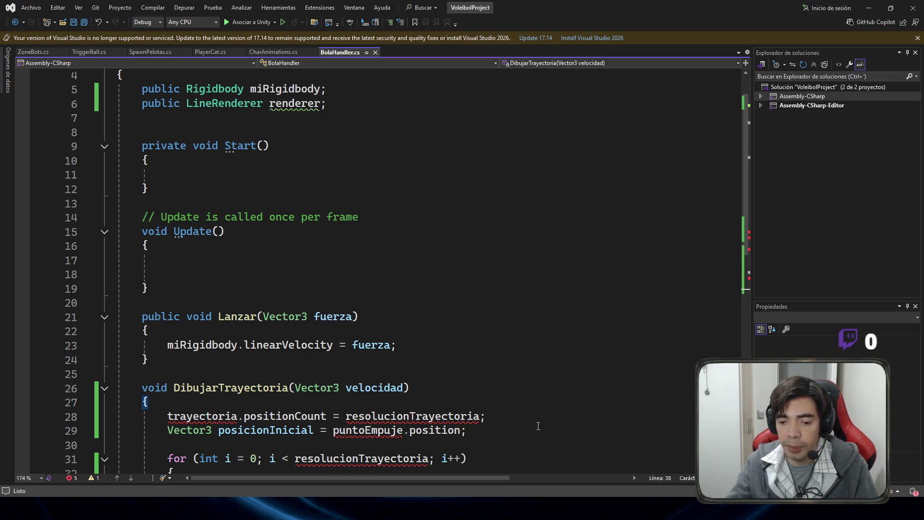
scroll(519, 396, down, 4)
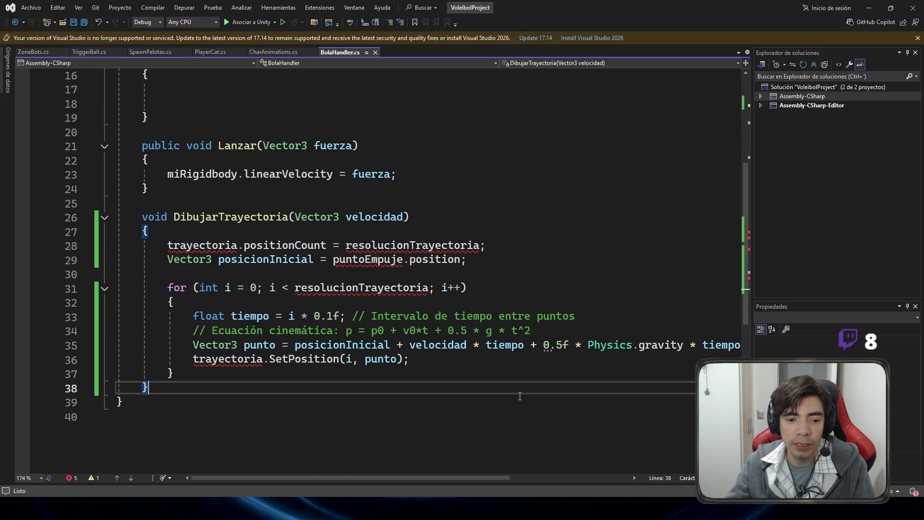
scroll(519, 396, up, 1)
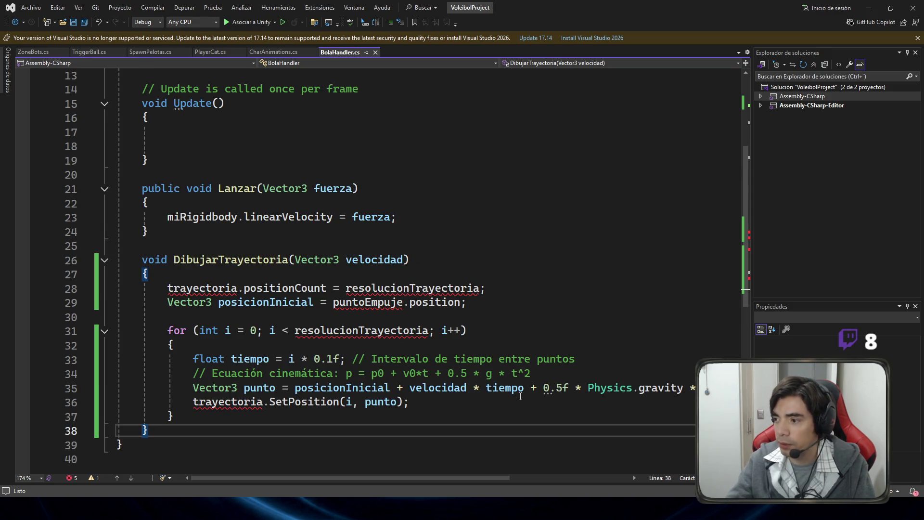
scroll(513, 388, up, 4)
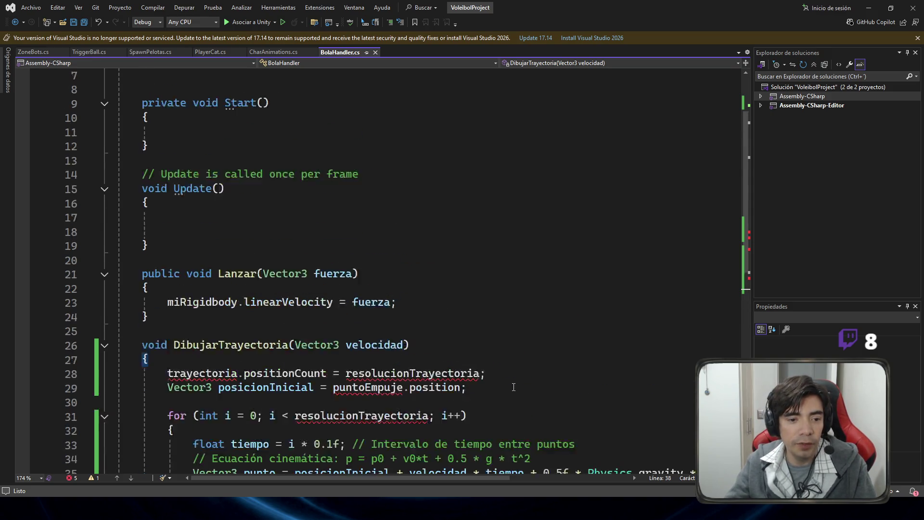
scroll(368, 376, down, 2)
Step: Rename the LineRenderer field to trayectoria, matching its use in the method, and save
double_click(196, 380)
key(ctrl+c)
scroll(313, 169, up, 2)
click(302, 148)
key(ctrl+v)
double_click(303, 147)
key(ctrl+s)
key(ctrl+v)
click(412, 224)
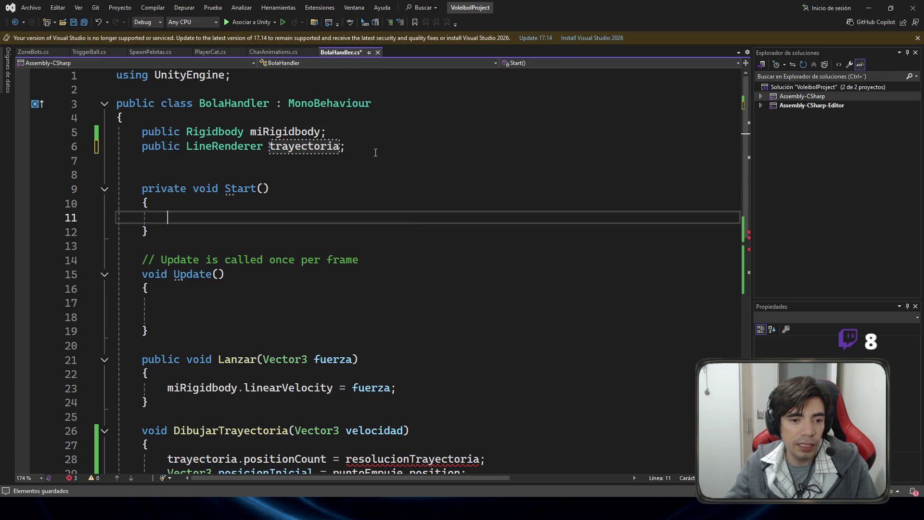
Step: Declare 'public int resolucionTrayectoria = 25;' below trayectoria, save, and locate the undefined puntoEmpuje
double_click(414, 458)
click(371, 146)
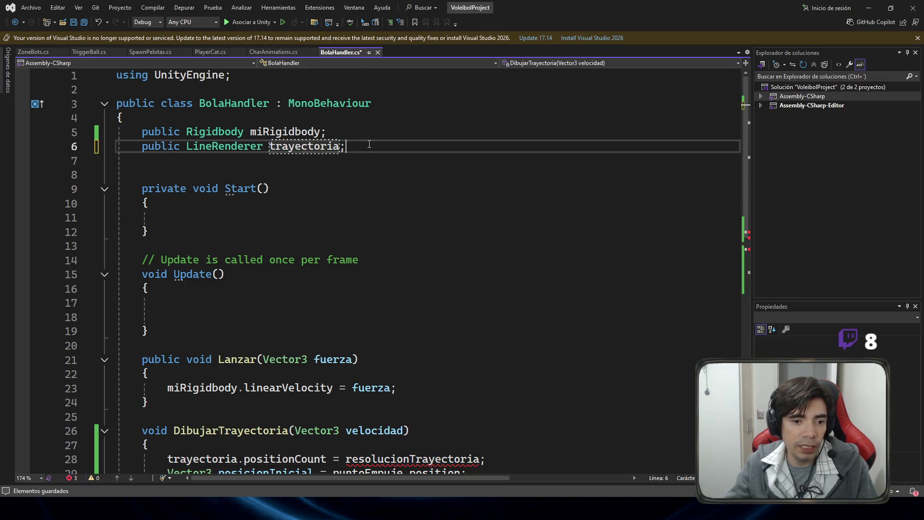
key(Return)
text(public )
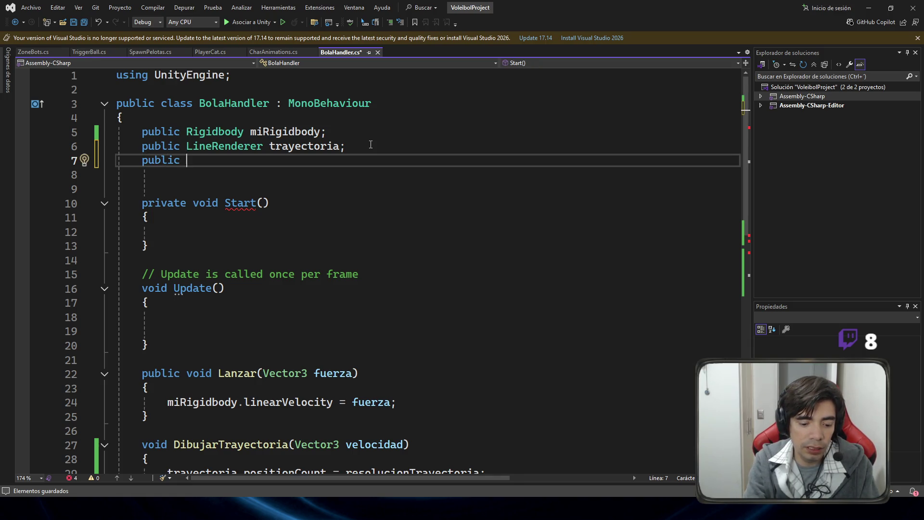
text(float)
key(BackSpace)
key(BackSpace)
key(BackSpace)
text(int resolucionTrayectoria =)
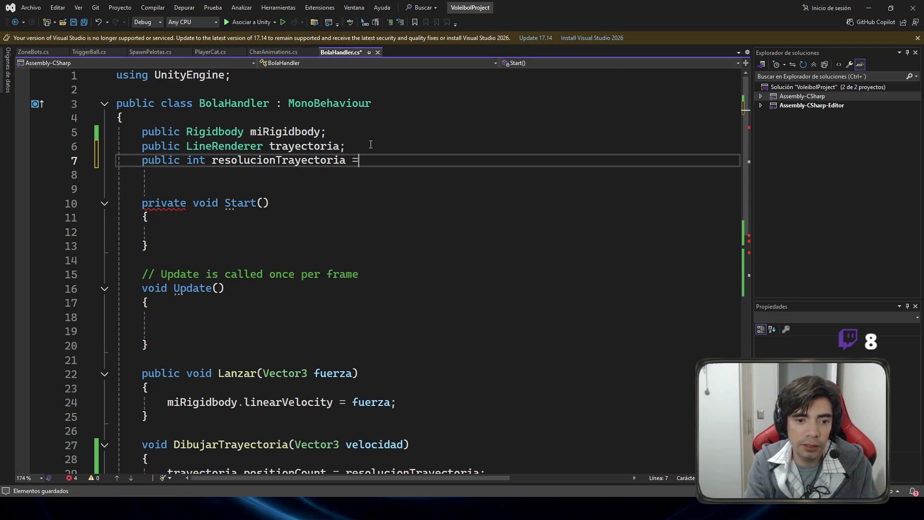
text( 25;)
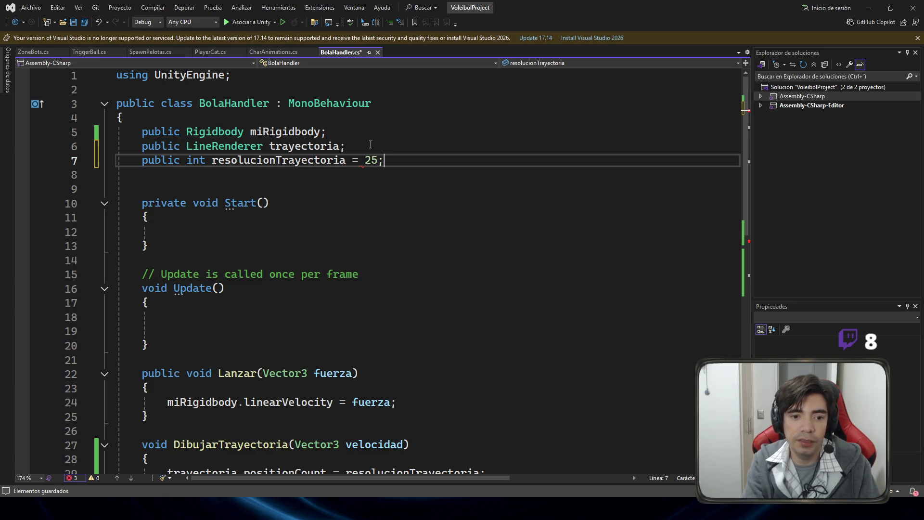
key(ctrl+s)
ctrl+scroll(370, 144, down, 1)
scroll(470, 231, down, 3)
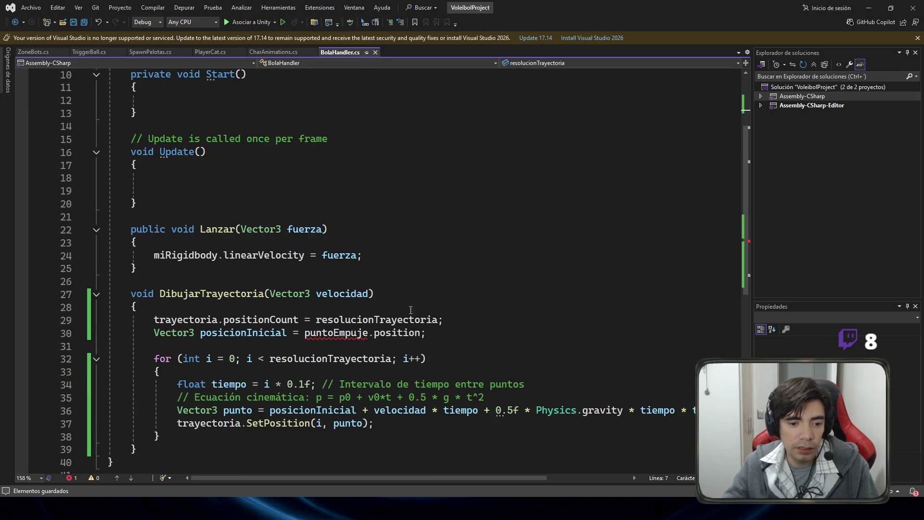
double_click(353, 333)
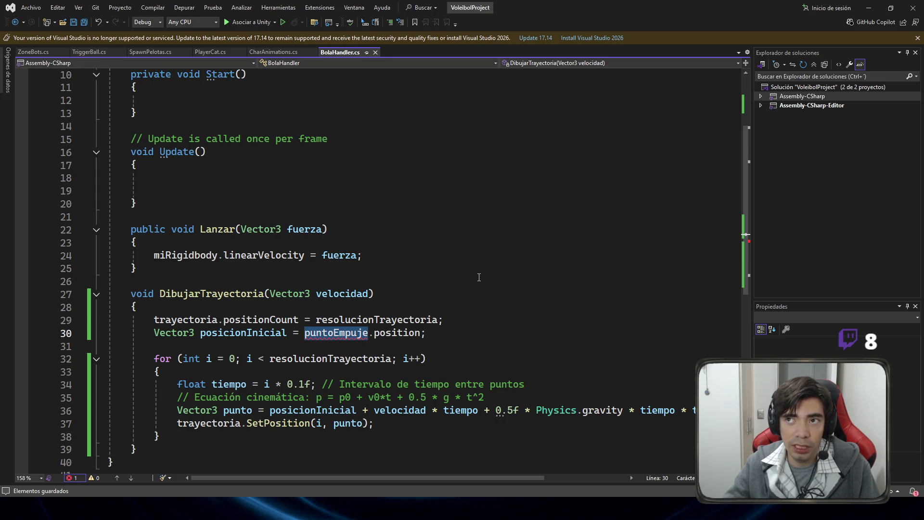
Step: Add a 'Vector3 origen,' parameter to the DibujarTrayectoria signature and save
click(233, 232)
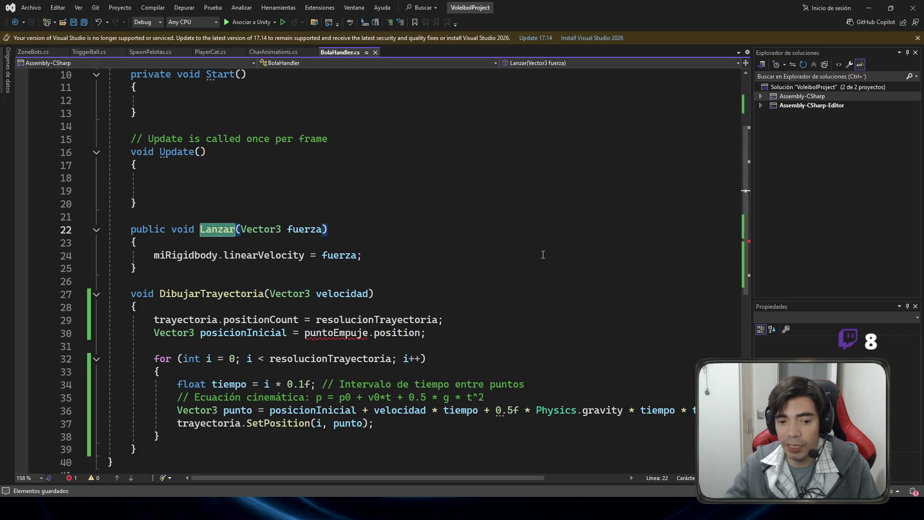
scroll(422, 303, up, 1)
scroll(422, 304, up, 2)
scroll(422, 303, down, 3)
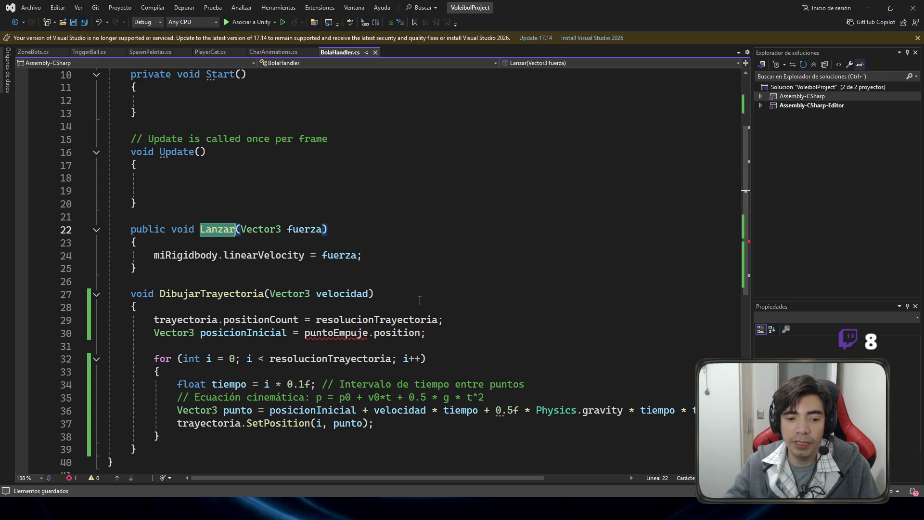
click(369, 333)
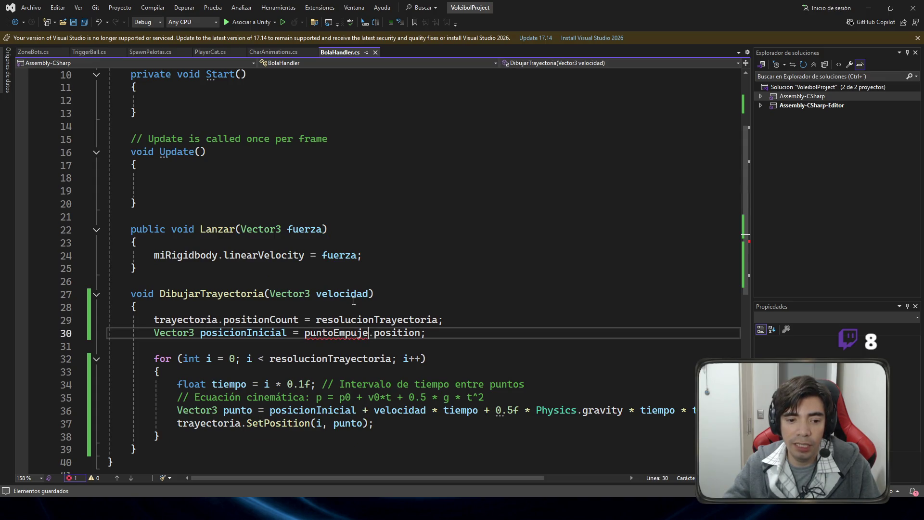
click(316, 292)
text(vec)
key(BackSpace)
key(BackSpace)
key(BackSpace)
text(VB)
key(BackSpace)
text(ector3)
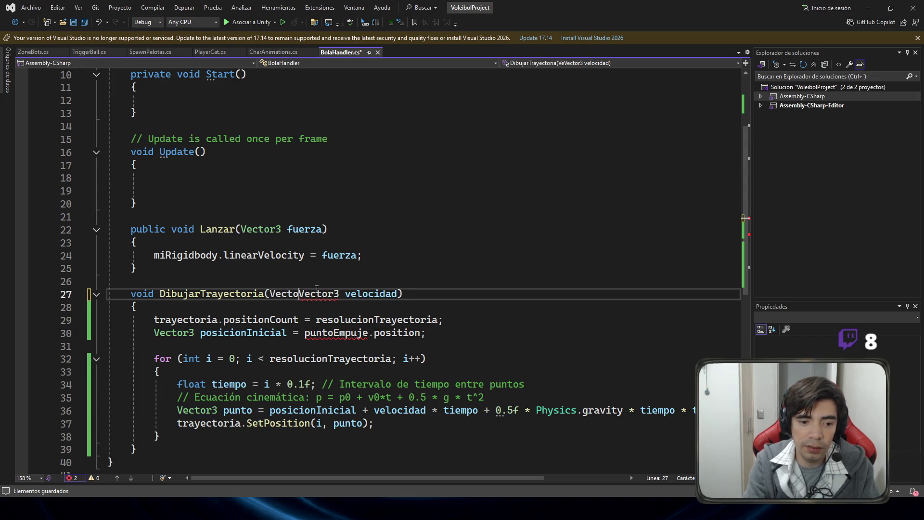
text( origen,)
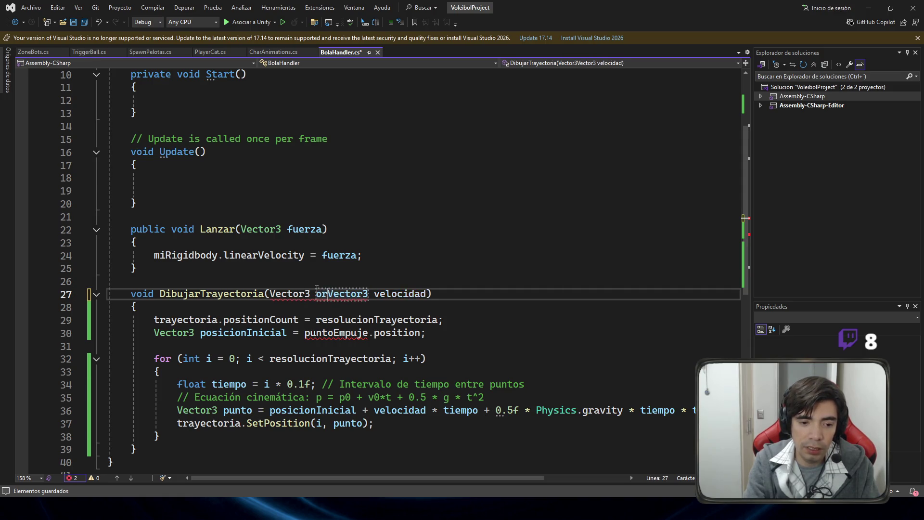
click(488, 298)
key(ctrl+s)
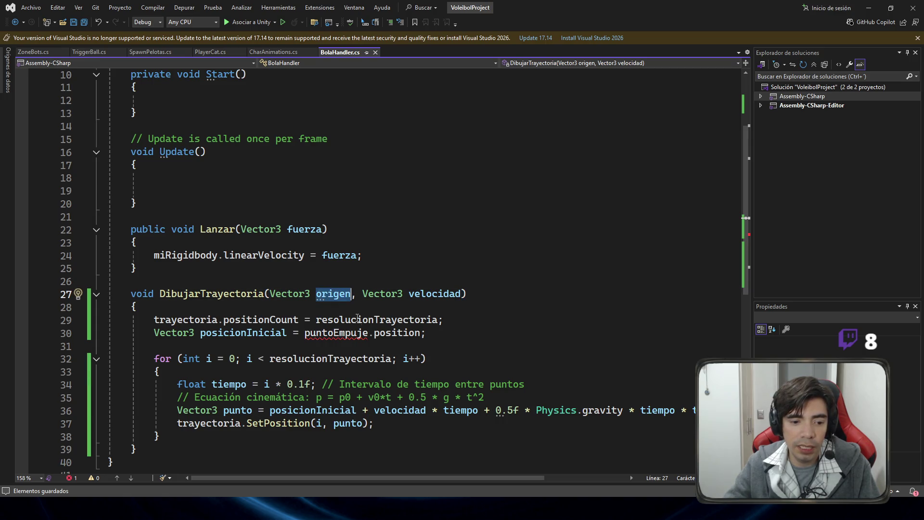
Step: Delete the posicionInicial line and use origen in the point formula instead, then save
click(102, 342)
key(shift+Up)
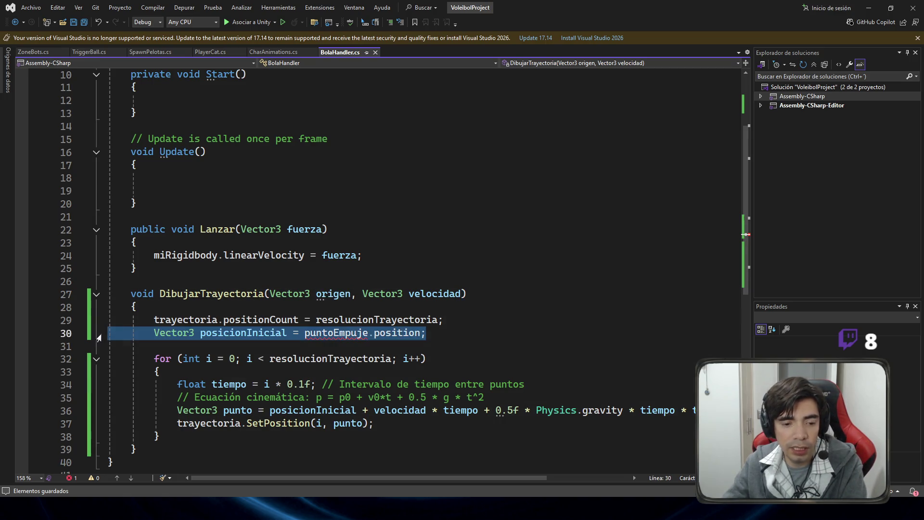
key(Delete)
click(333, 295)
double_click(333, 295)
key(ctrl+c)
double_click(313, 397)
key(ctrl+v)
click(510, 322)
key(ctrl+s)
key(Up)
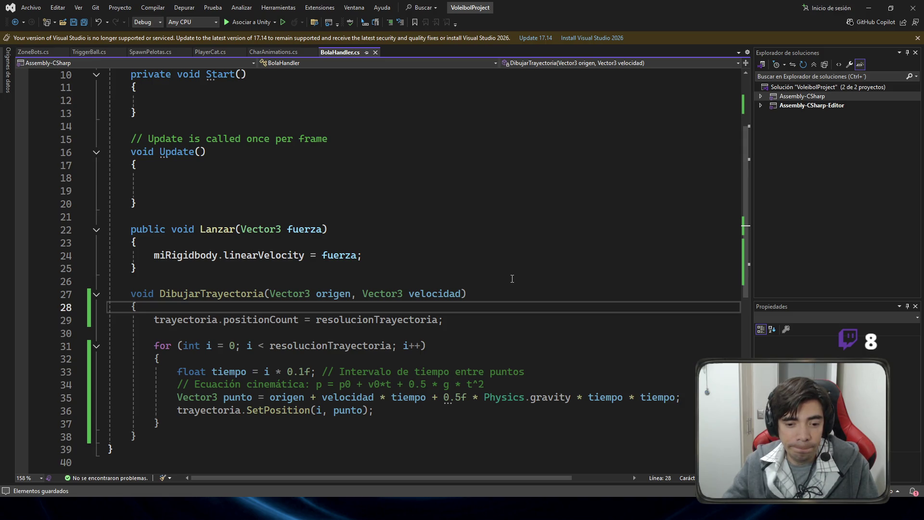
scroll(500, 317, down, 2)
drag(467, 308, 492, 311)
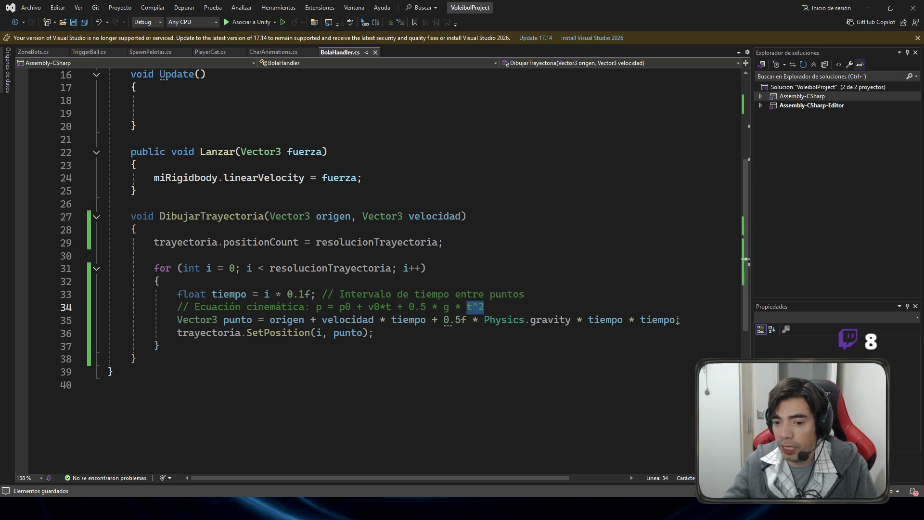
drag(676, 320, 588, 320)
drag(500, 306, 165, 307)
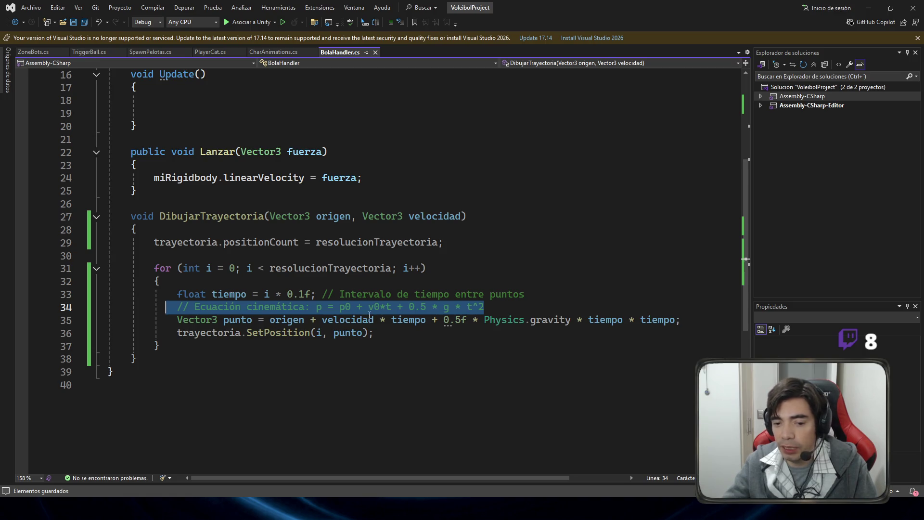
click(345, 307)
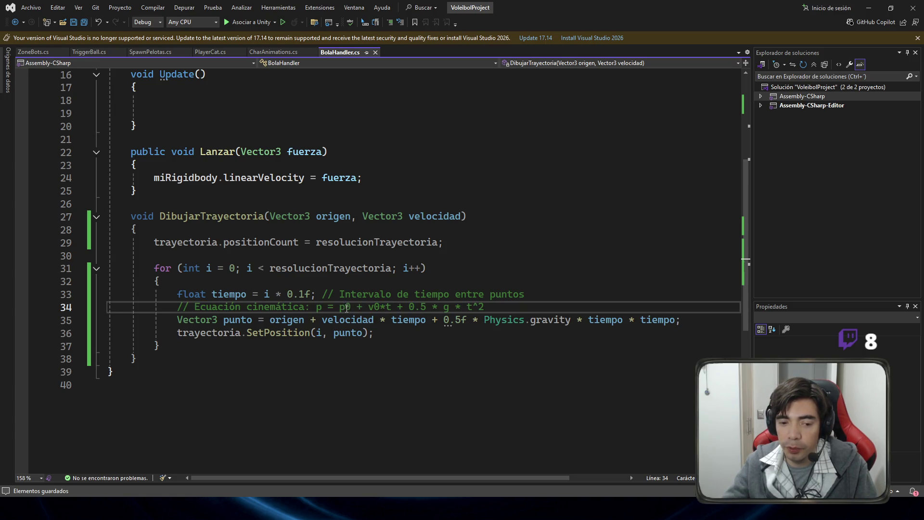
click(375, 307)
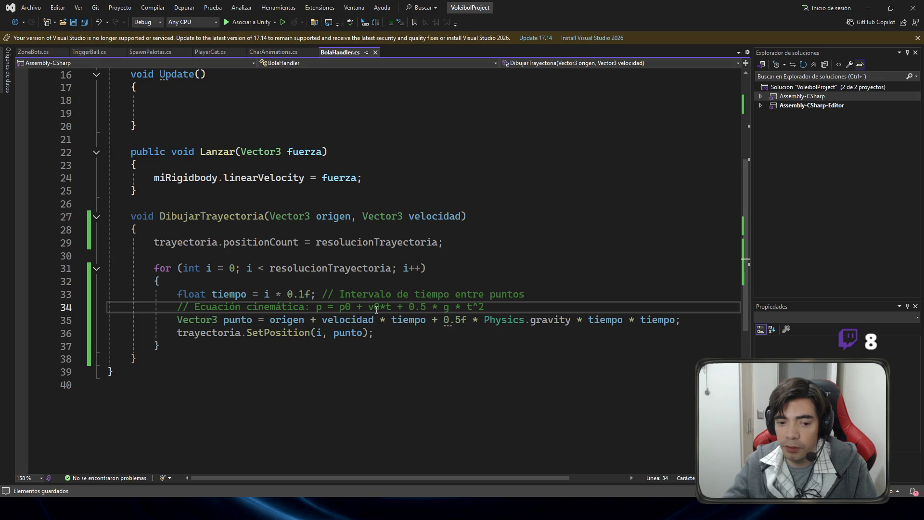
click(426, 217)
double_click(426, 217)
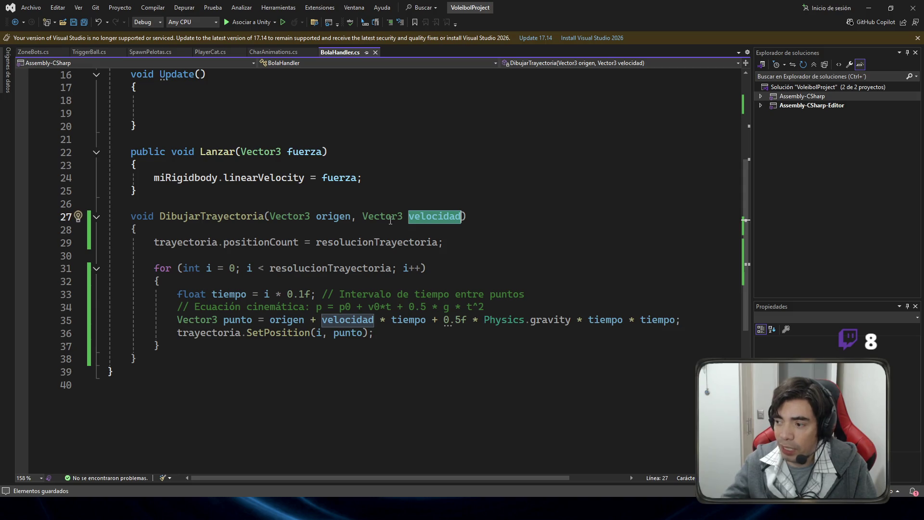
scroll(523, 347, down, 2)
scroll(533, 360, up, 2)
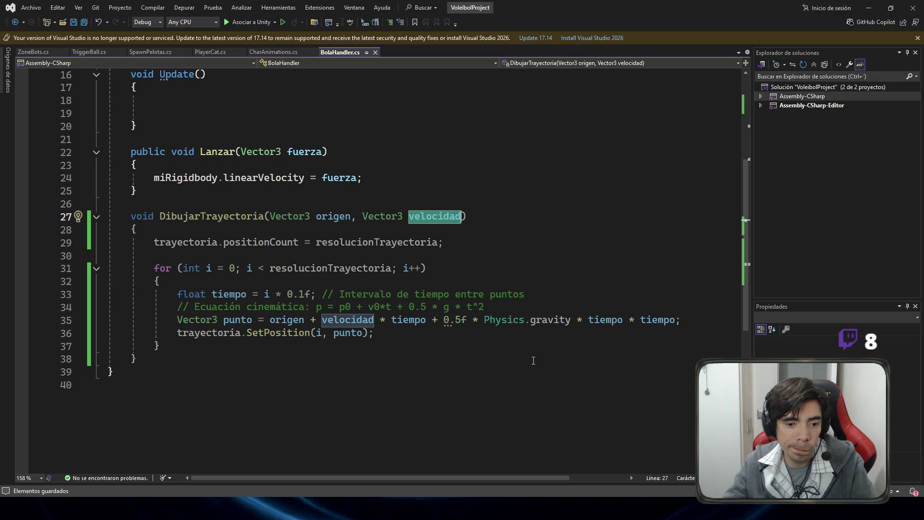
scroll(533, 361, up, 3)
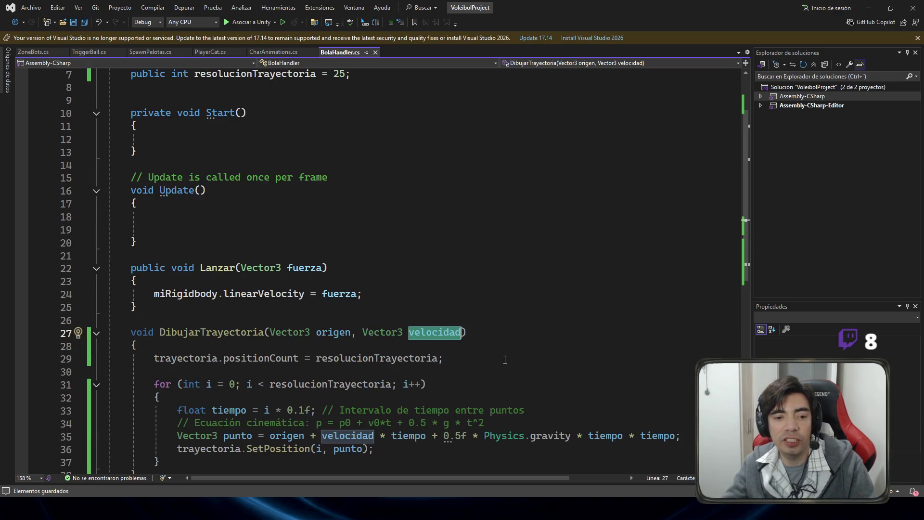
scroll(501, 361, down, 2)
scroll(501, 361, up, 4)
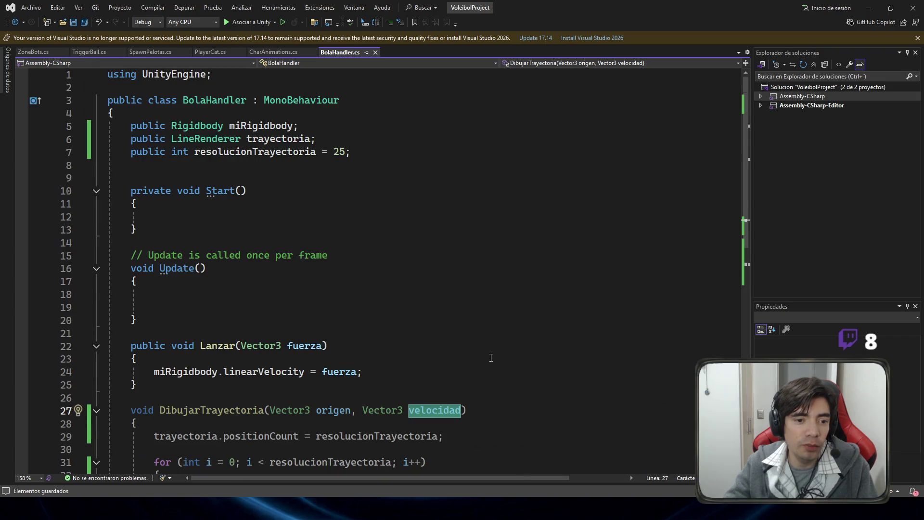
scroll(455, 306, down, 2)
scroll(455, 306, down, 1)
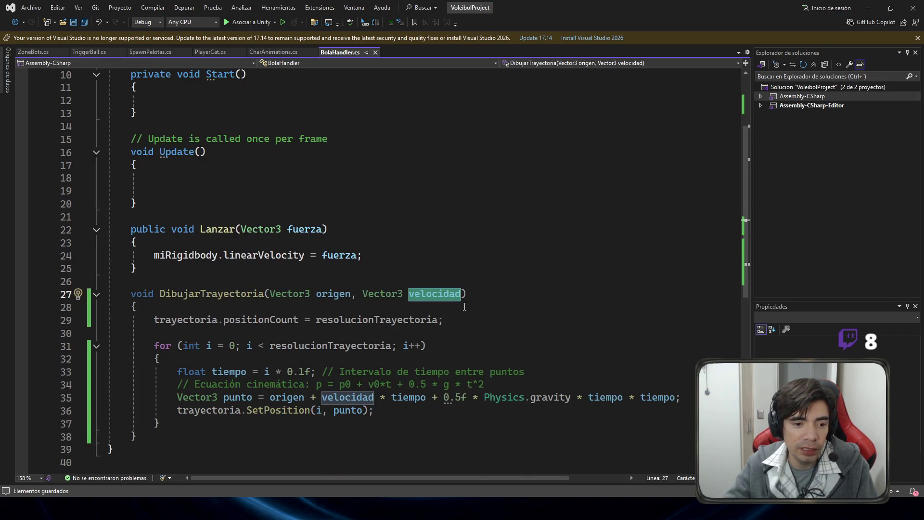
scroll(300, 220, up, 1)
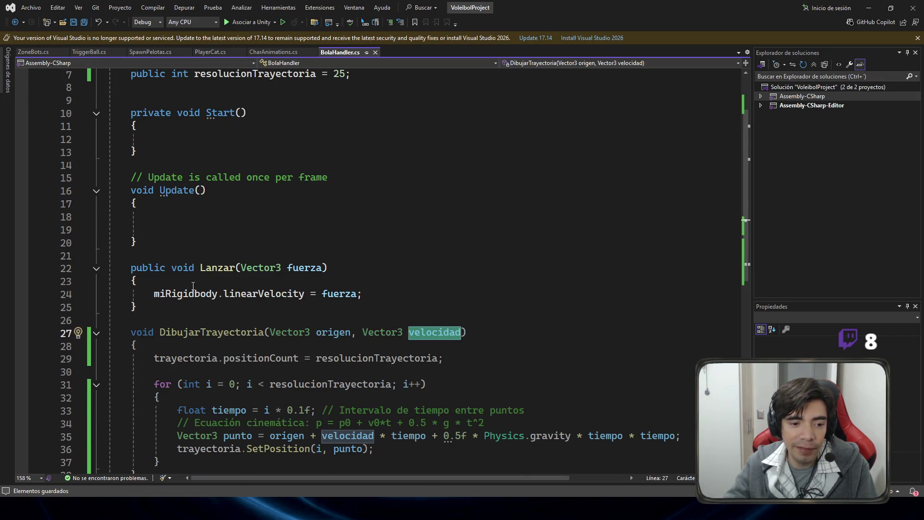
scroll(278, 292, up, 1)
click(275, 100)
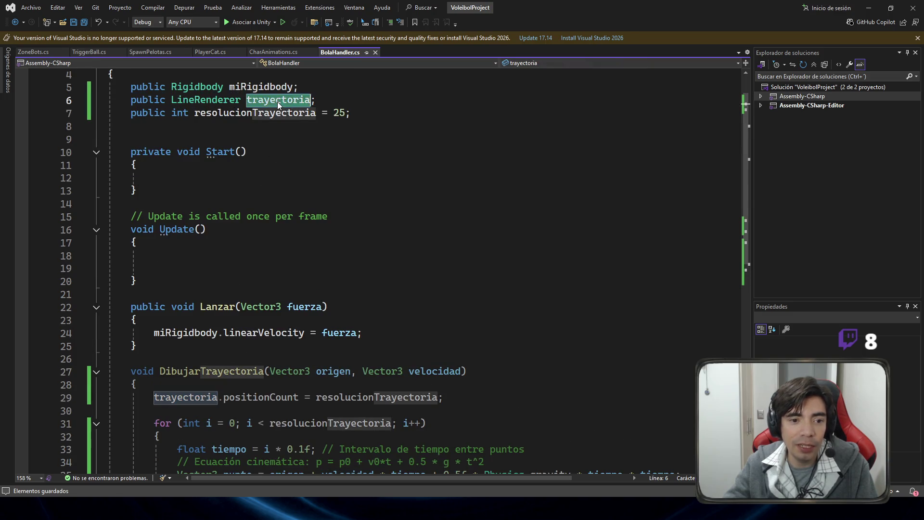
scroll(388, 292, down, 1)
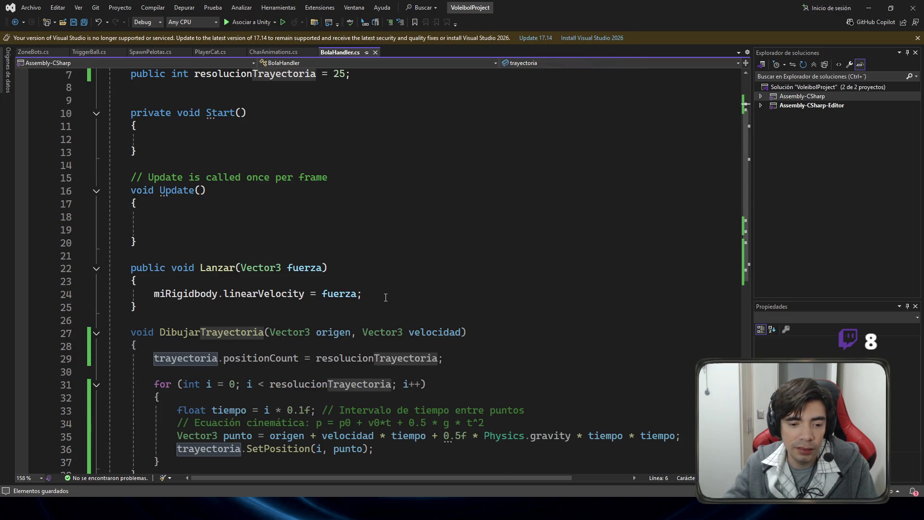
click(385, 297)
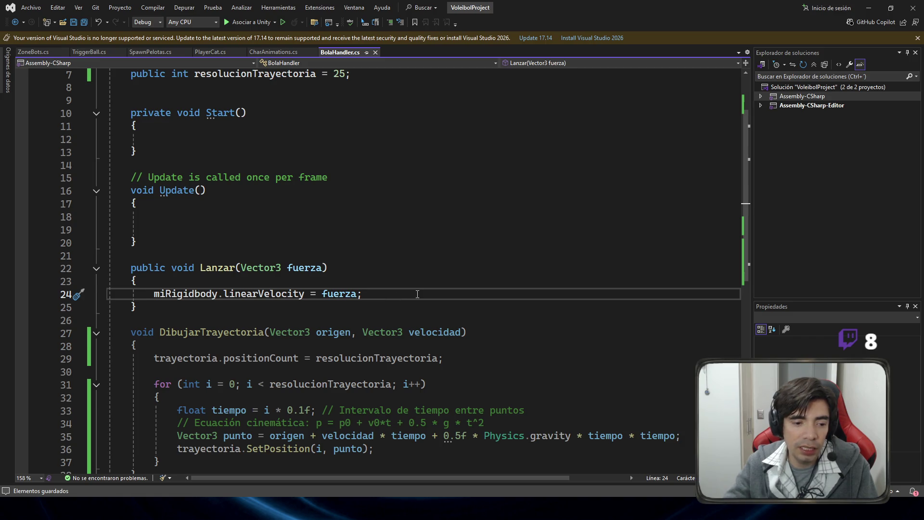
Step: Below the linearVelocity line in Lanzar, call DibujarTrayectoria( with transform.position as its first argument
key(Return)
text(dibuj)
key(Tab)
text(()
click(432, 257)
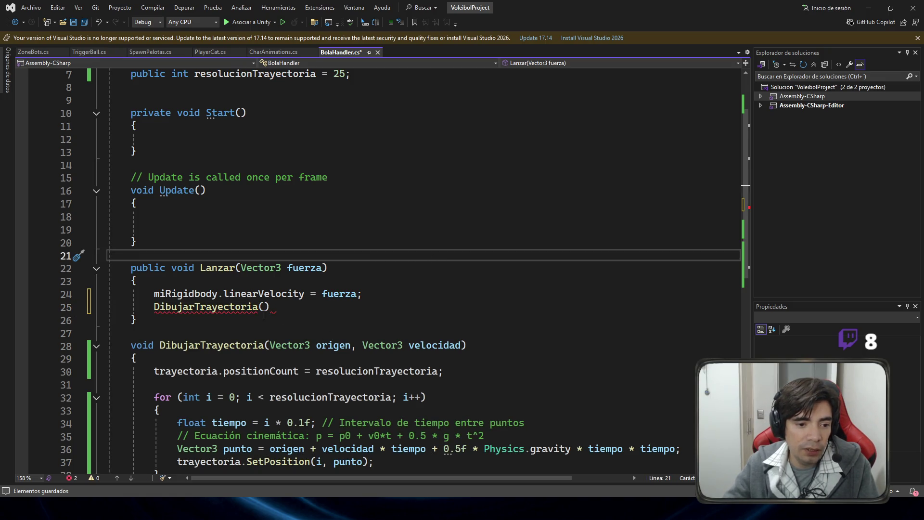
scroll(313, 299, up, 1)
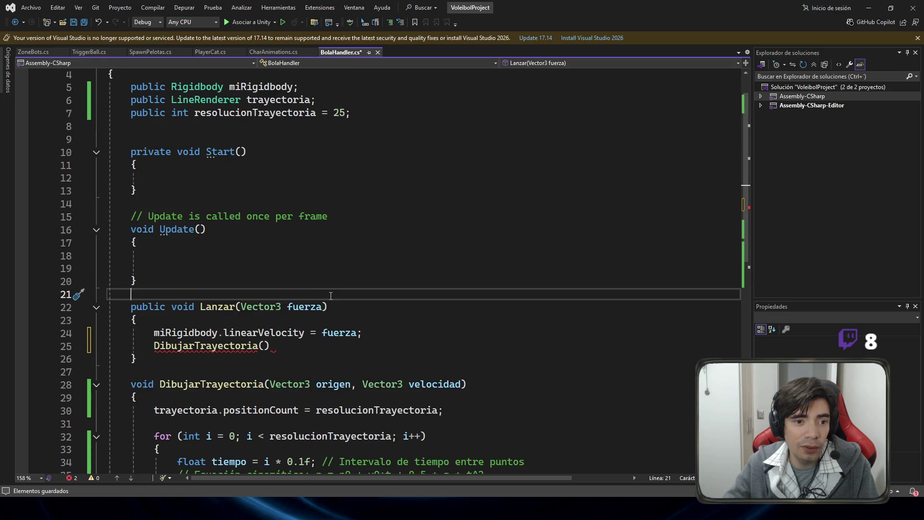
click(264, 346)
text(transform.position,)
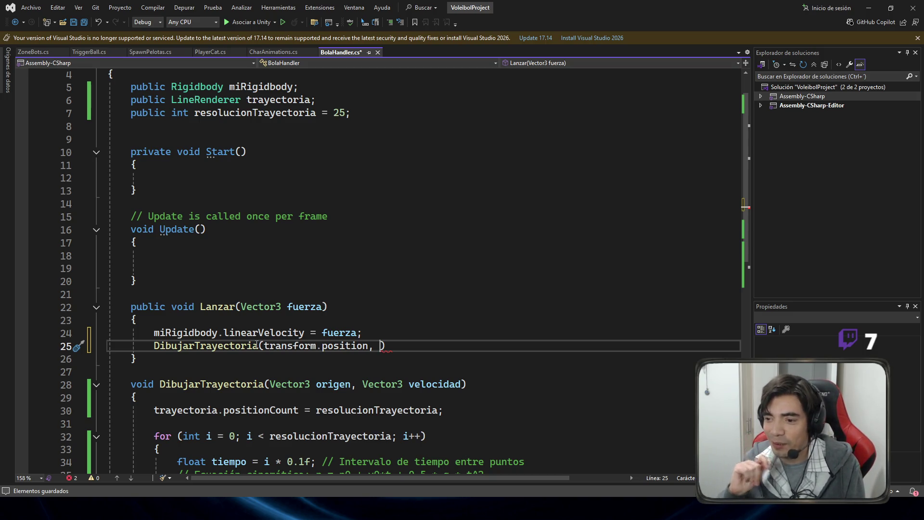
click(469, 375)
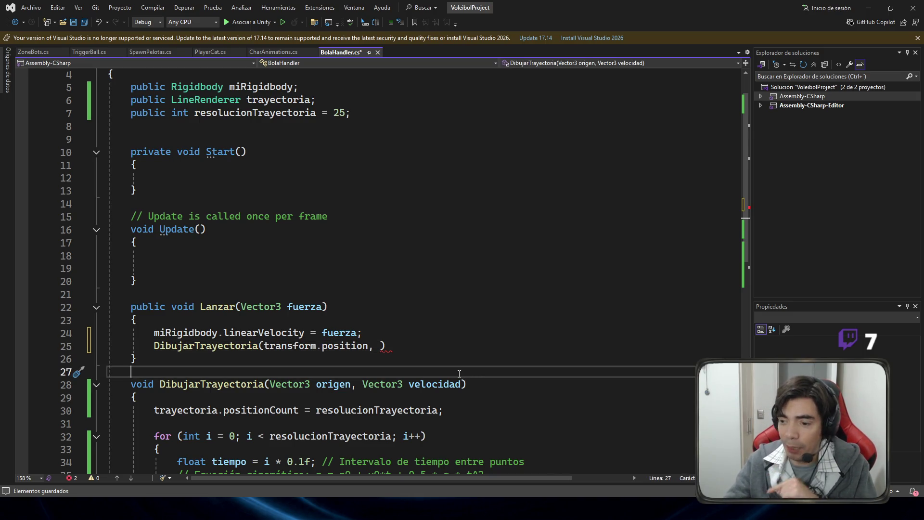
double_click(283, 348)
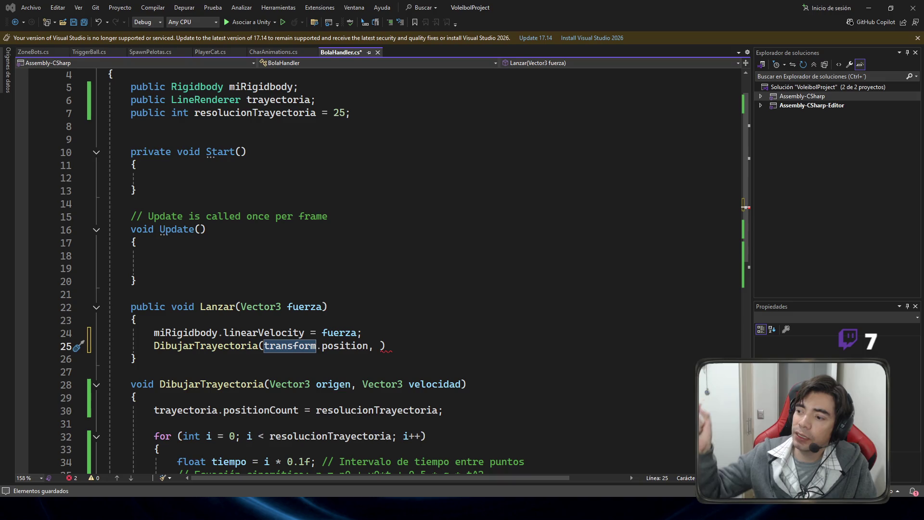
scroll(237, 297, down, 5)
click(237, 294)
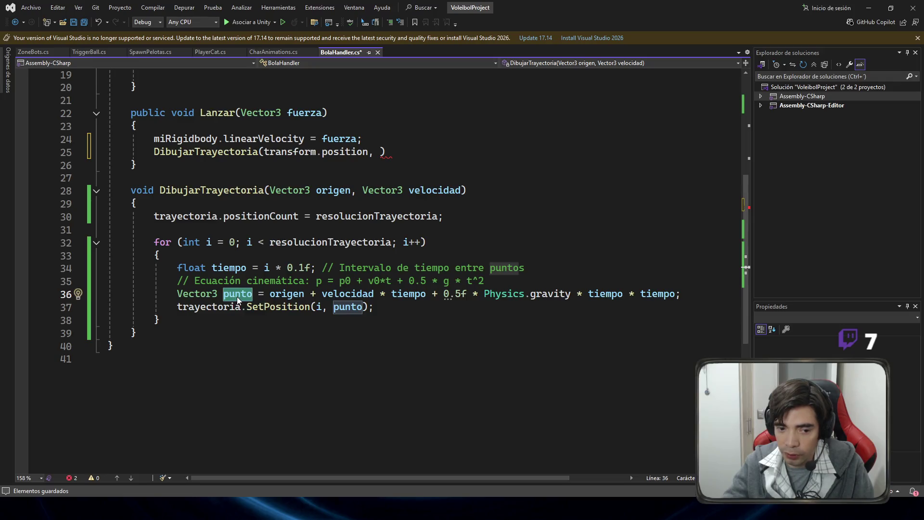
double_click(162, 242)
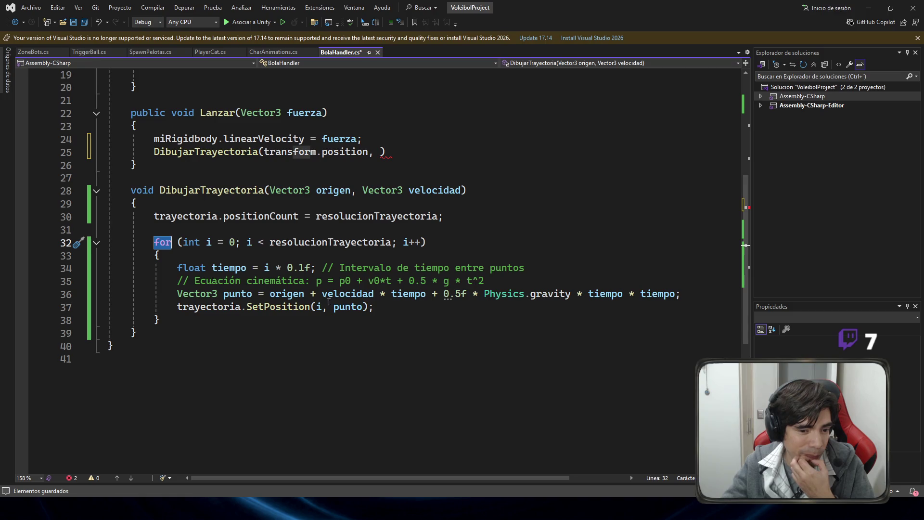
click(236, 297)
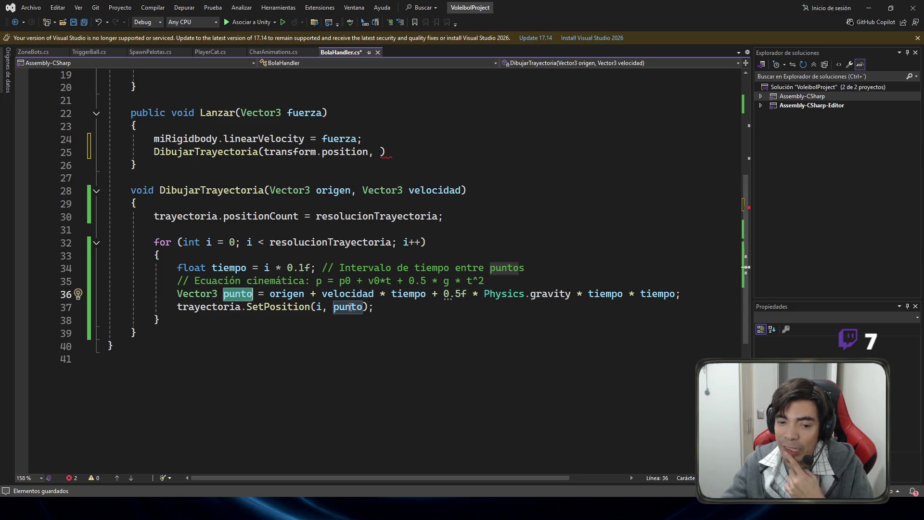
click(414, 308)
Step: Draft an if(punto.y = 0f) line, and pass fuerza as DibujarTrayectoria's second argument, closing with );
key(Return)
text(if(punto.y )
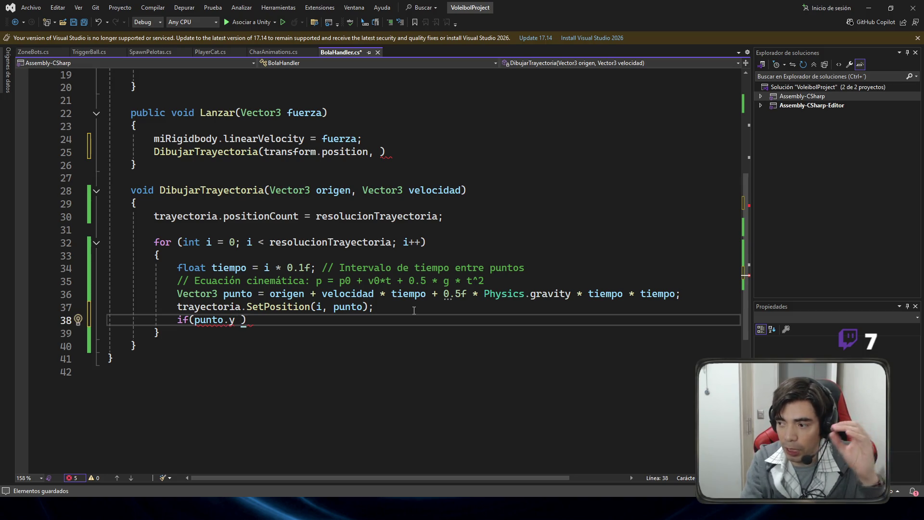
text(= 0f)
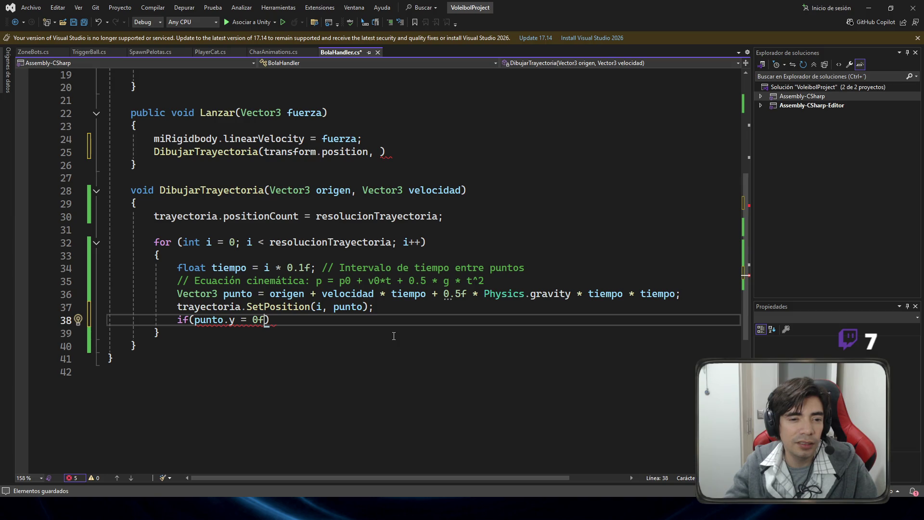
double_click(339, 138)
key(ctrl+c)
click(490, 152)
key(BackSpace)
key(ctrl+v)
text();)
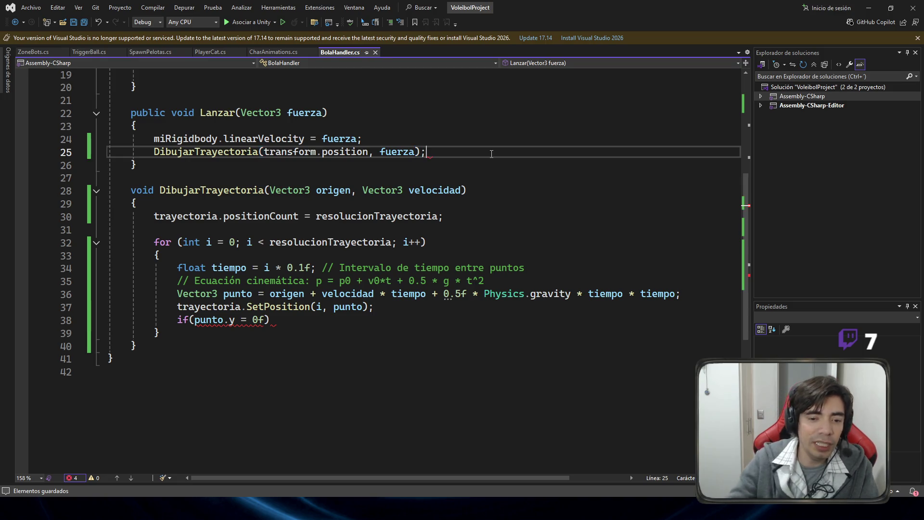
Step: Delete the unfinished if(punto.y = 0f) line after SetPosition
click(285, 320)
key(shift+Home)
key(BackSpace)
key(BackSpace)
key(BackSpace)
click(388, 229)
scroll(362, 234, up, 1)
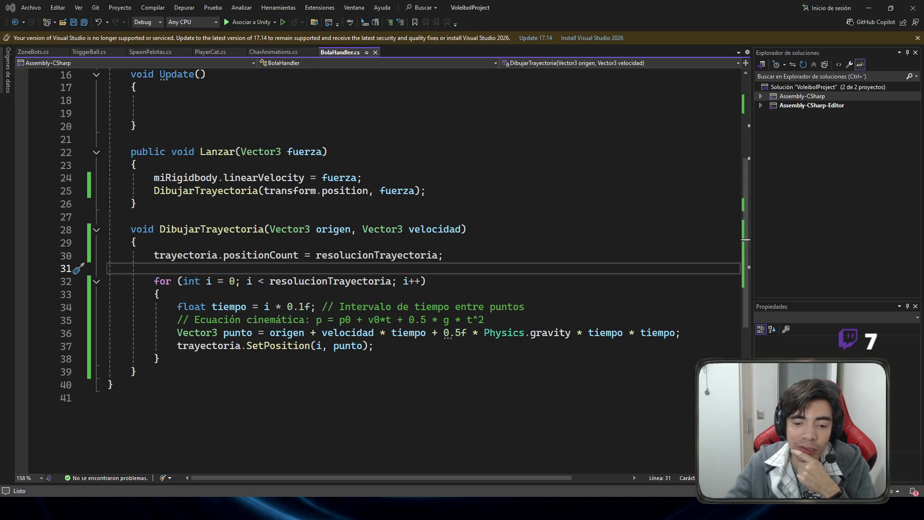
Step: Check Unity, then review resolucionTrayectoria's uses and the LineRenderer field in BolaHandler.cs
key(alt+Tab)
key(alt+Tab)
key(alt+Tab)
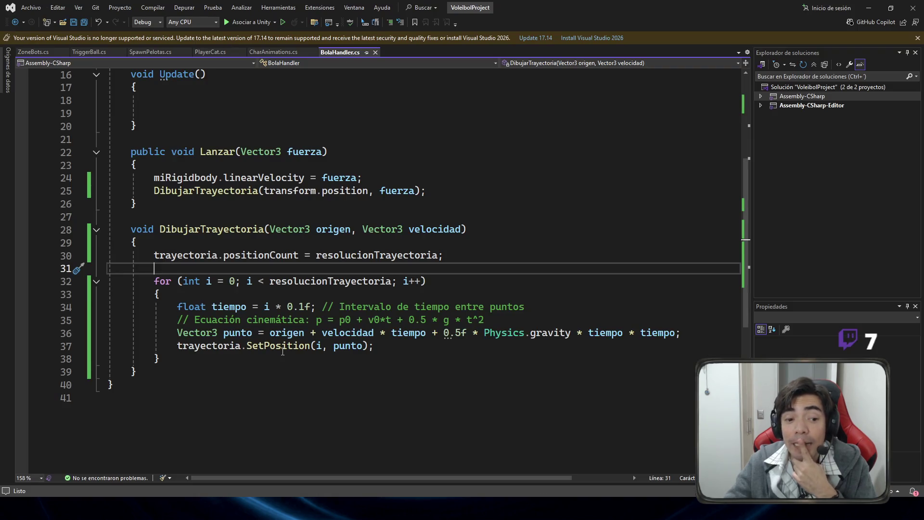
scroll(335, 326, up, 5)
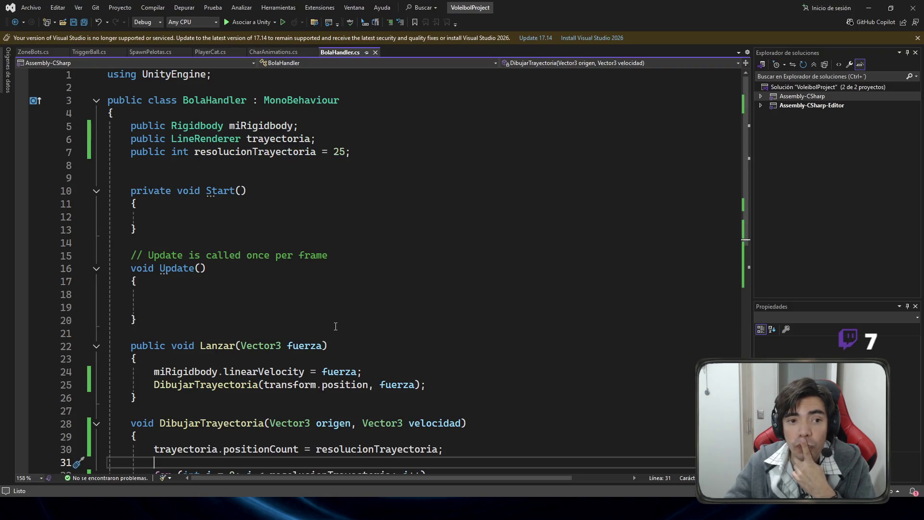
double_click(248, 153)
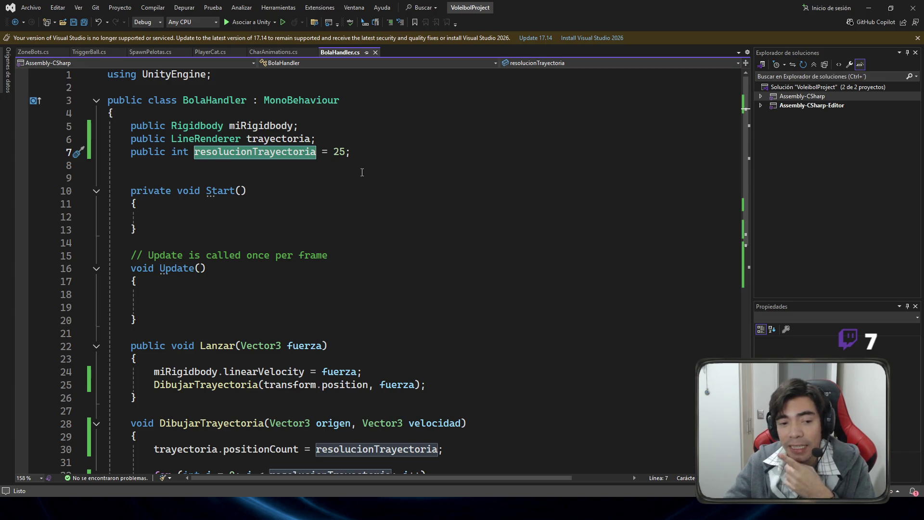
double_click(205, 138)
scroll(376, 179, down, 7)
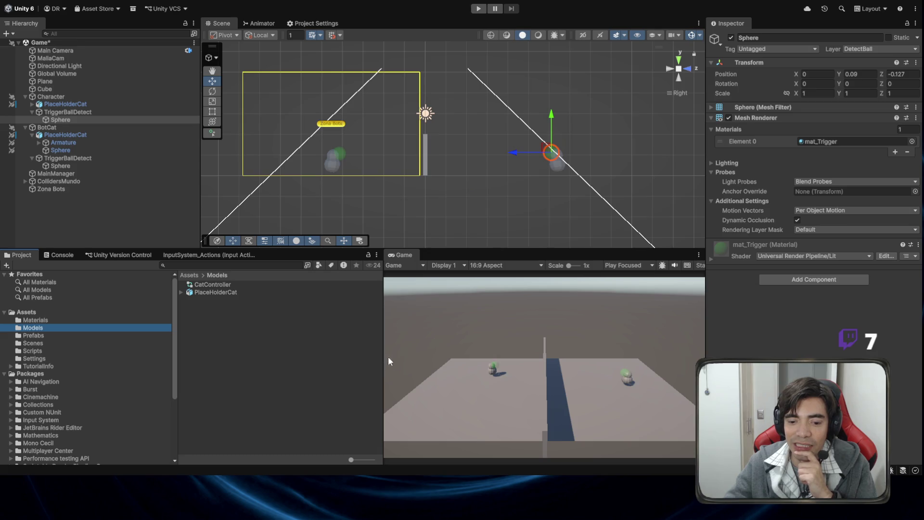
key(alt+Tab)
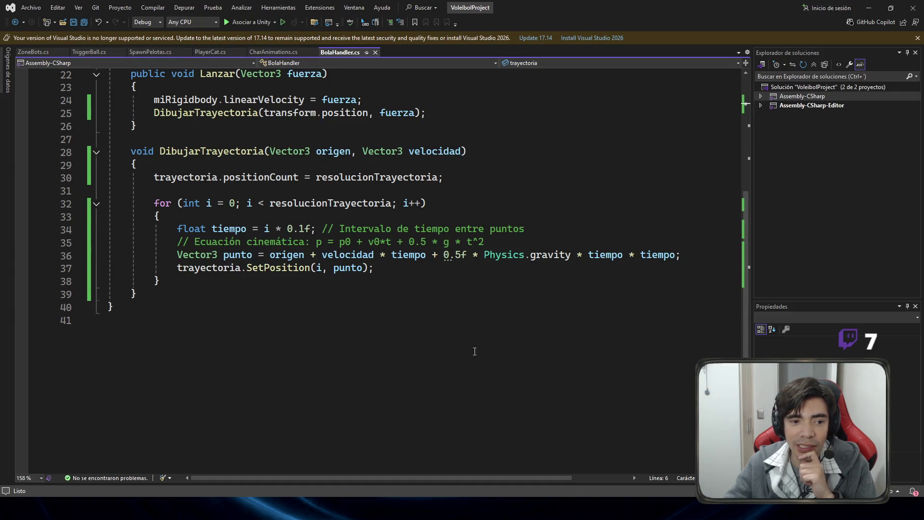
scroll(475, 351, up, 3)
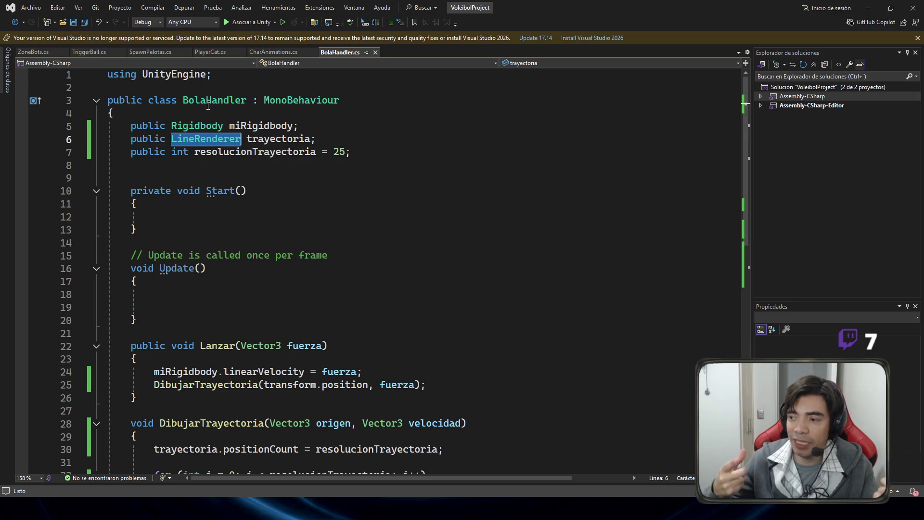
Step: Write trayectoria.transform.SetParent(null); inside the Start method on line 12 and save
click(270, 229)
click(270, 217)
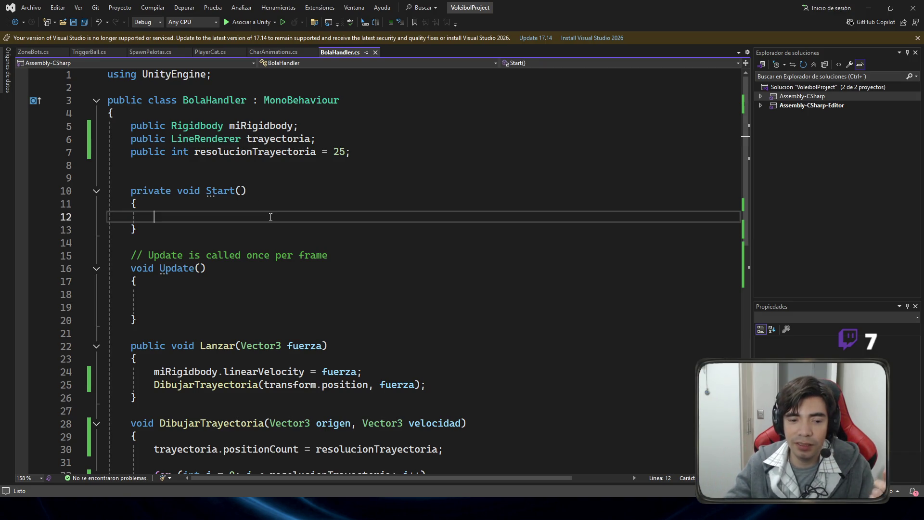
text(tra)
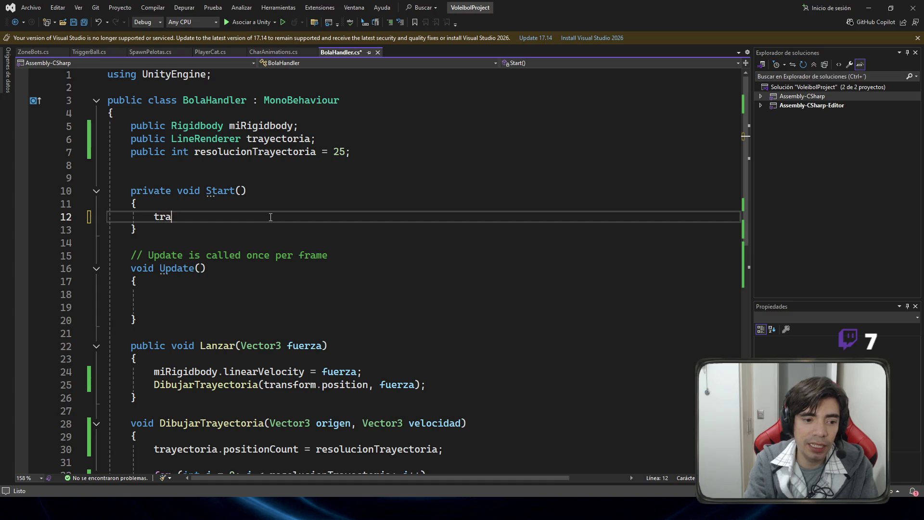
text(cto)
key(BackSpace)
key(BackSpace)
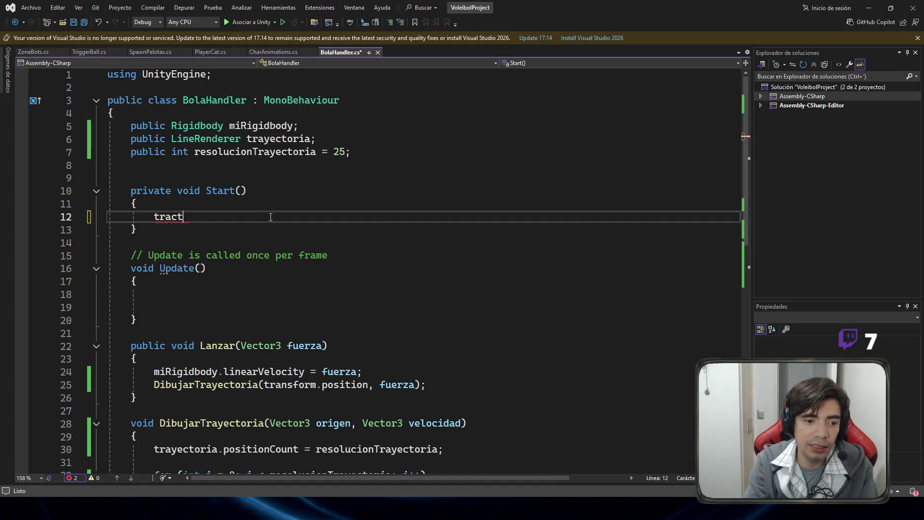
key(BackSpace)
text(ye)
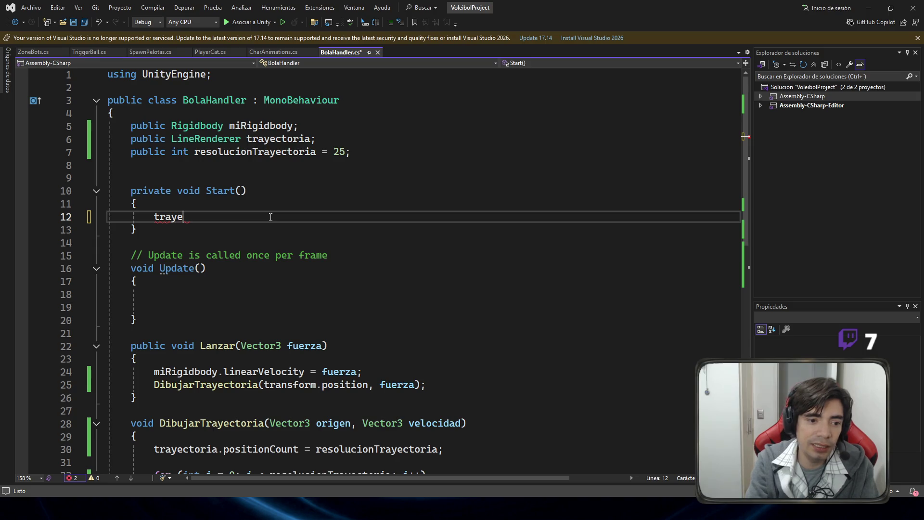
key(Tab)
text(.setpa)
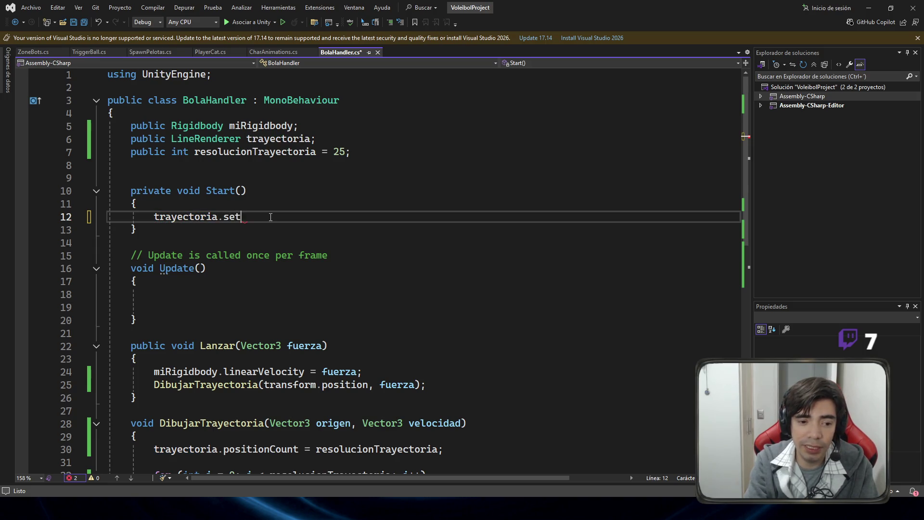
key(BackSpace)
key(BackSpace)
key(BackSpace)
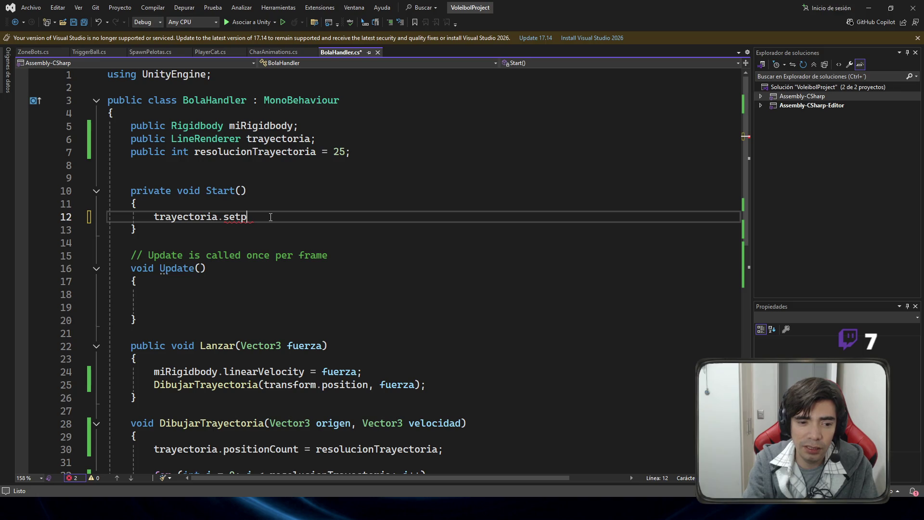
text(tr.setpa)
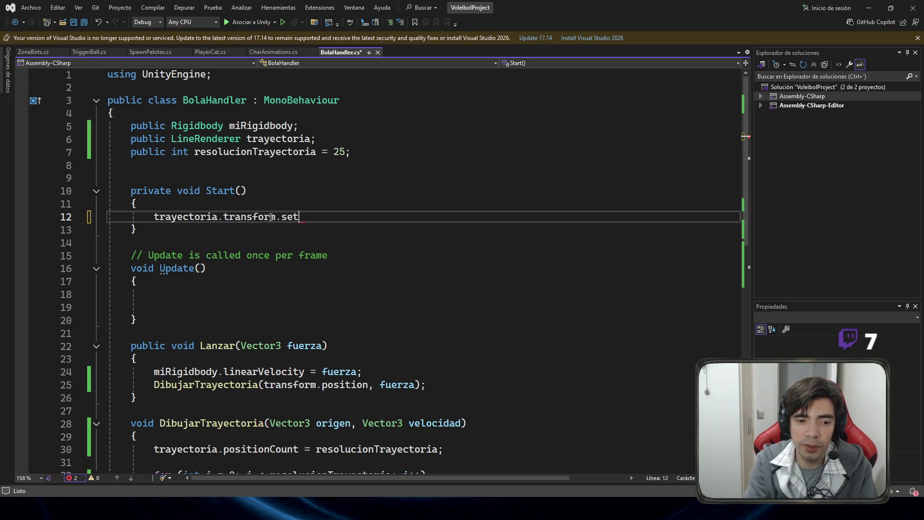
key(Tab)
text((nu)
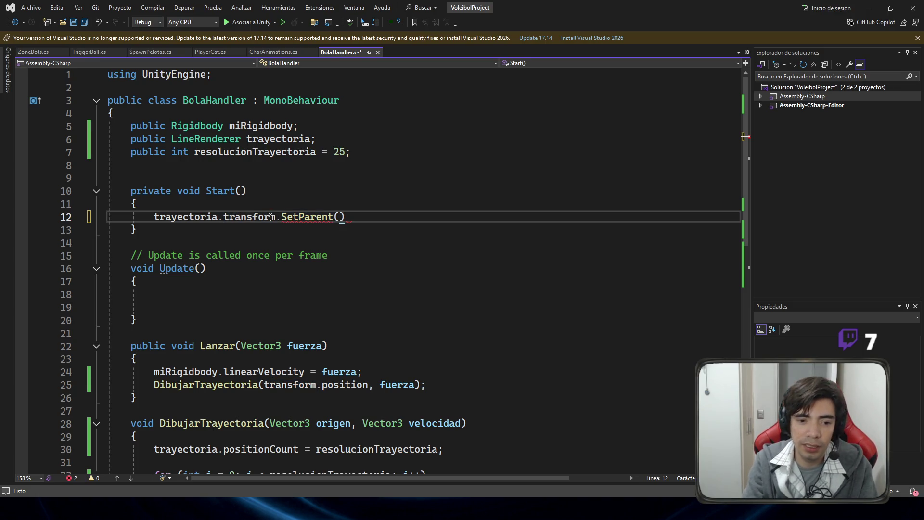
text(ll);)
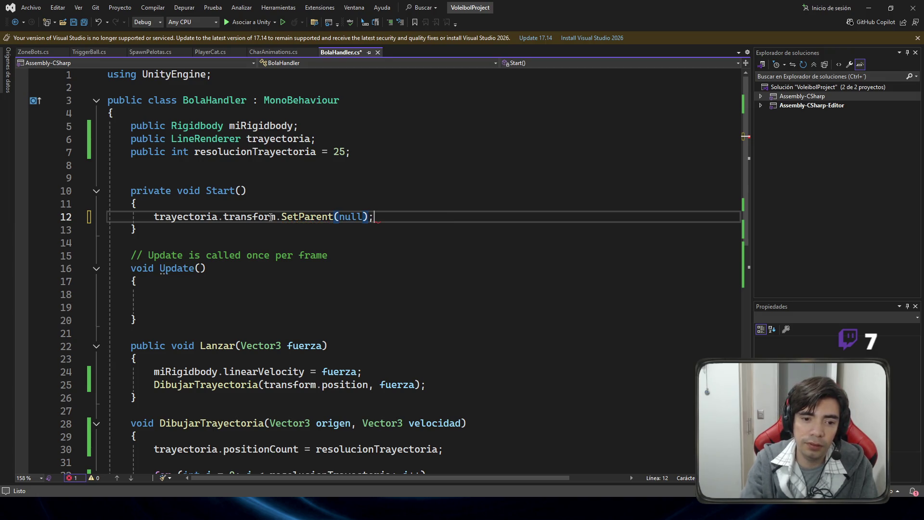
key(ctrl+s)
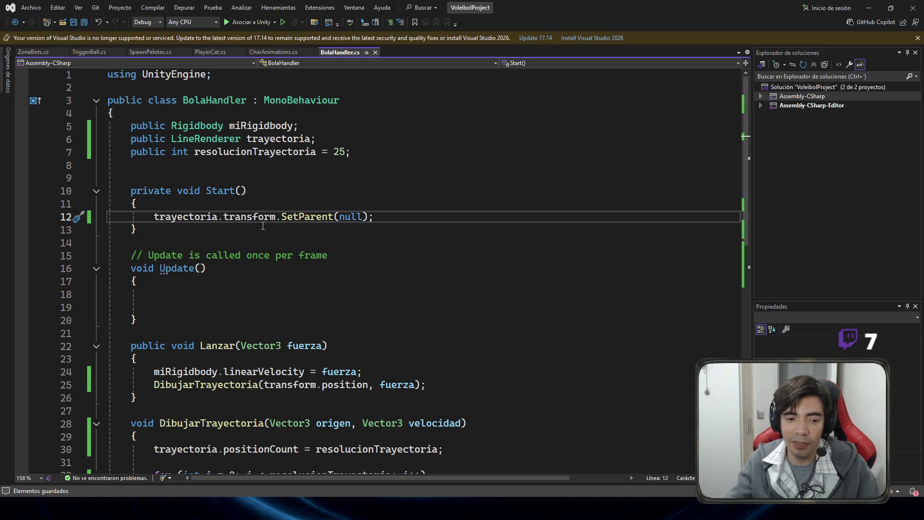
Step: Scroll through the saved BolaHandler.cs and return to the Unity editor
scroll(468, 246, down, 1)
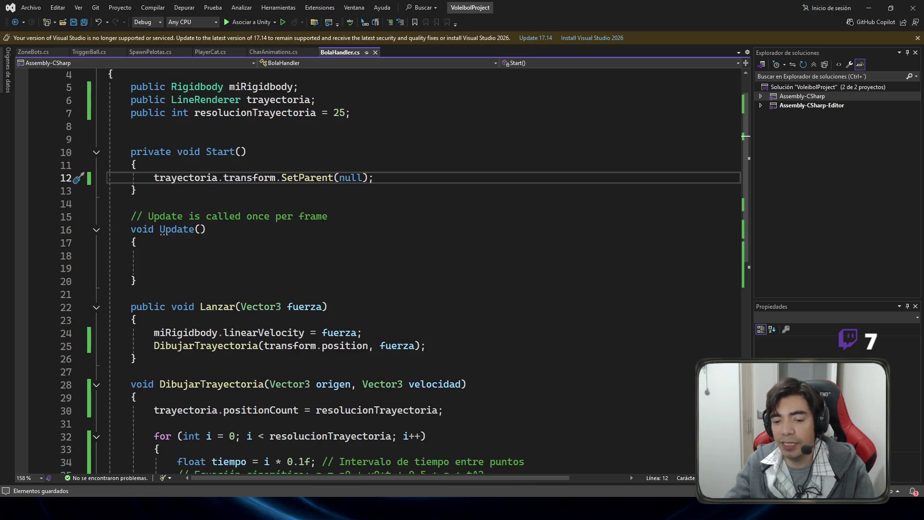
scroll(483, 350, down, 2)
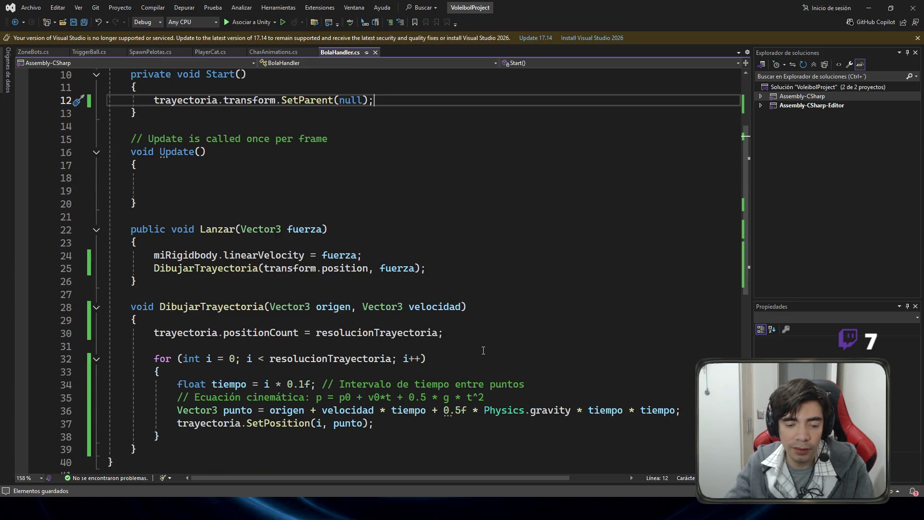
scroll(529, 409, down, 2)
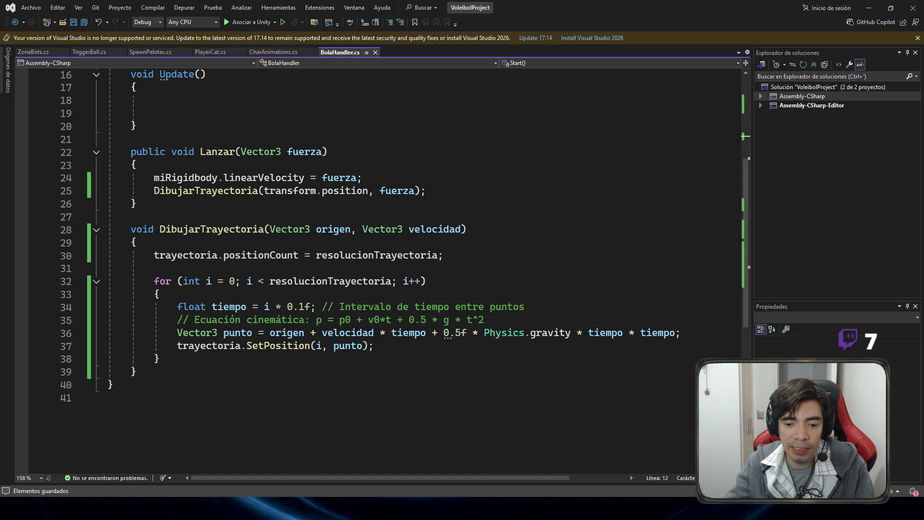
key(alt+Tab)
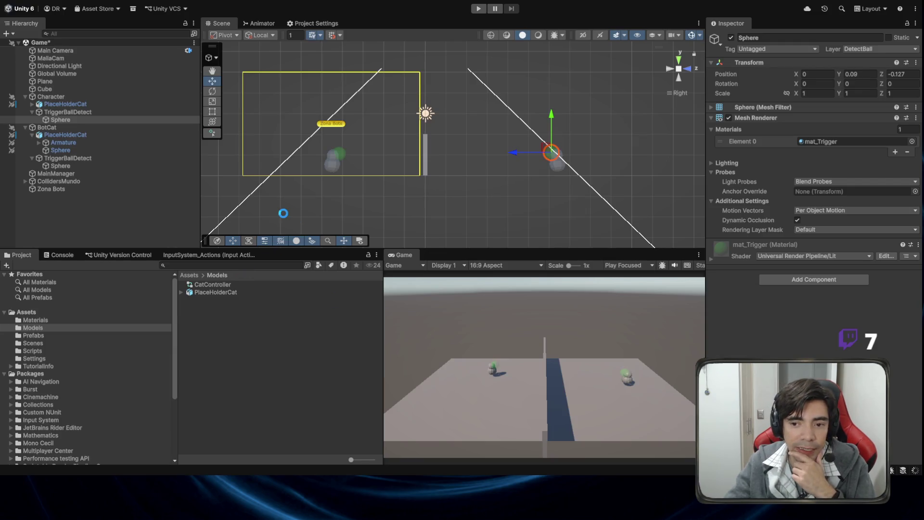
Step: Open the Ball prefab from Assets > Prefabs and add an empty child under Ball with Ctrl+Shift+N
click(46, 336)
double_click(201, 284)
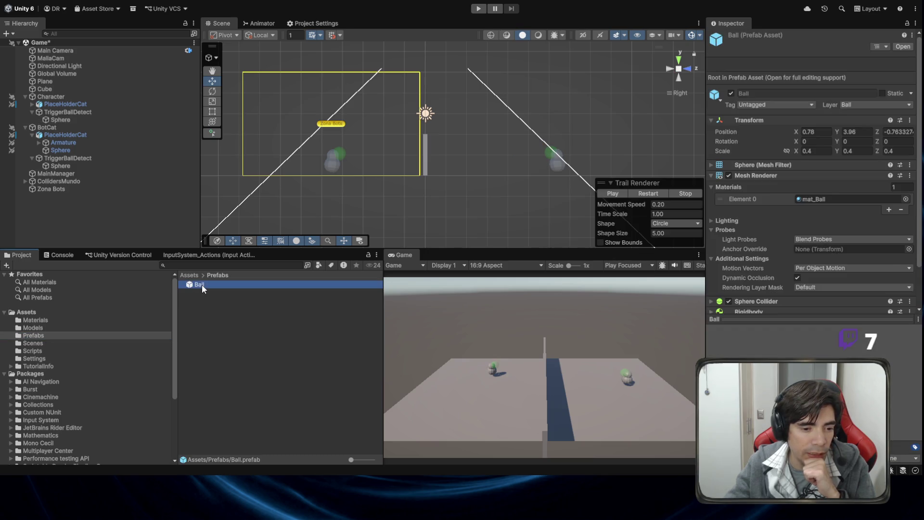
click(80, 56)
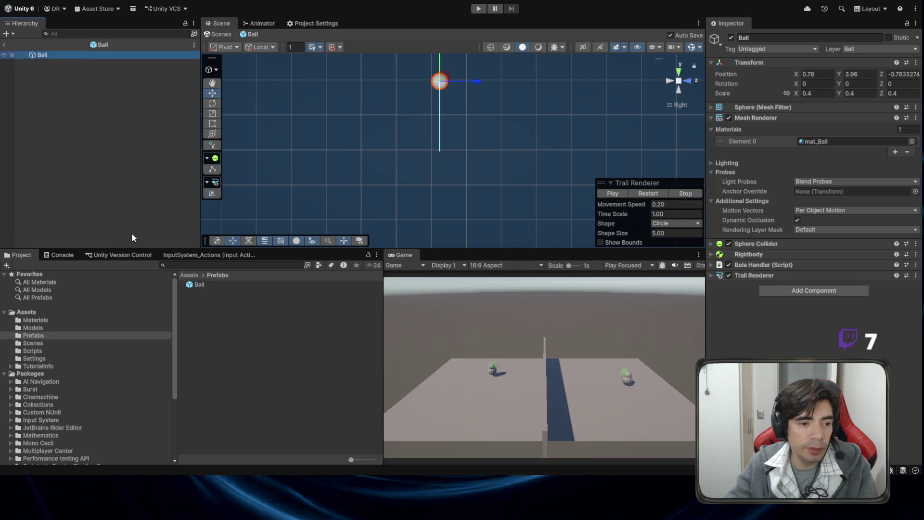
key(ctrl+shift+n)
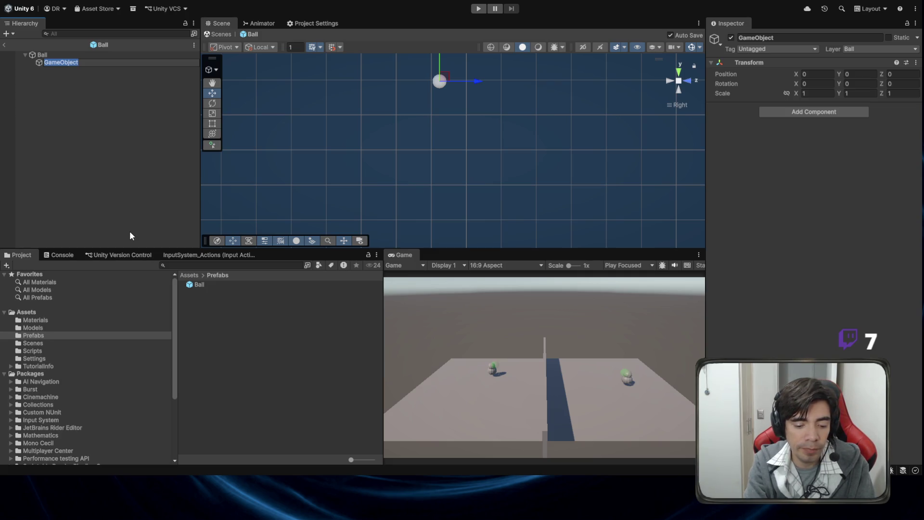
Step: Rename the child to trayectoria and thin its Line Renderer width from 1.0 to about 0.09
text(trayectoria)
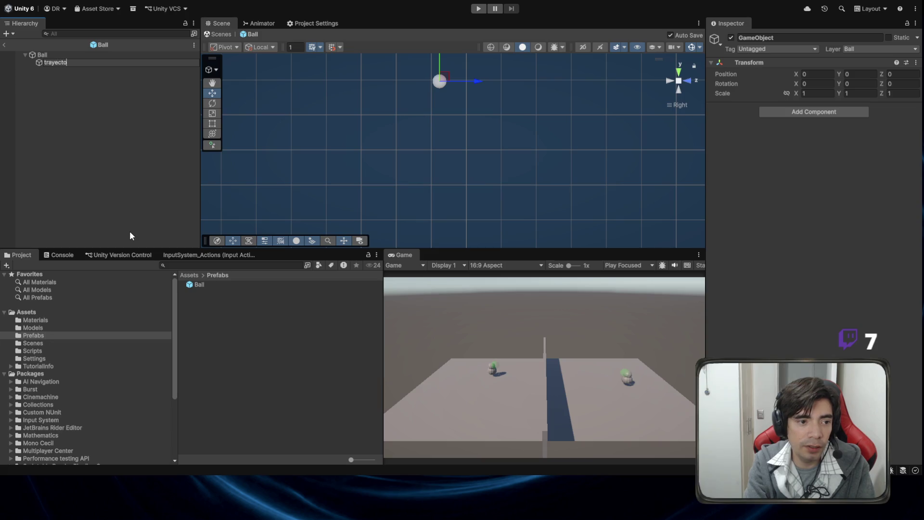
key(Return)
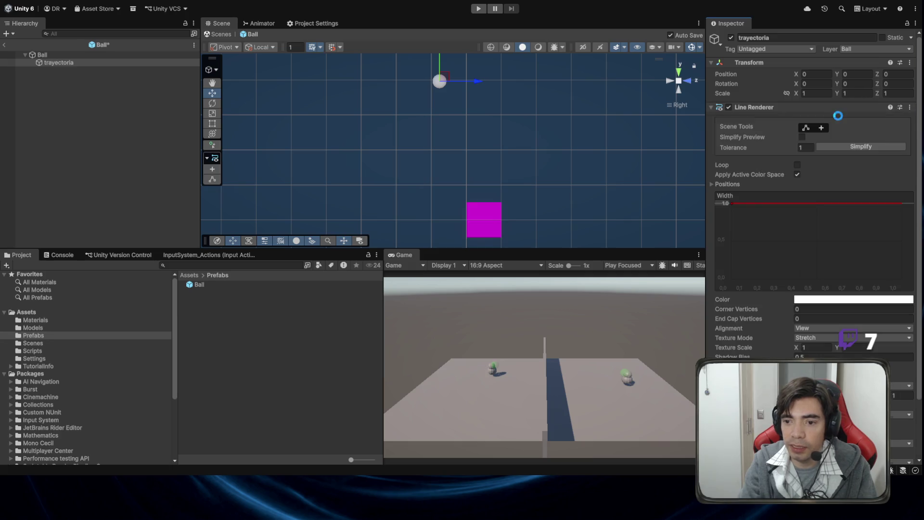
drag(732, 205, 737, 275)
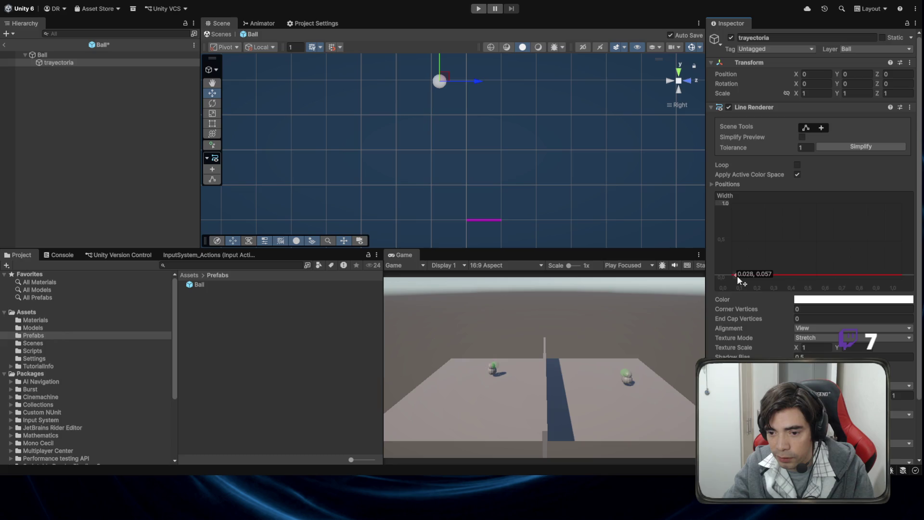
scroll(818, 225, down, 3)
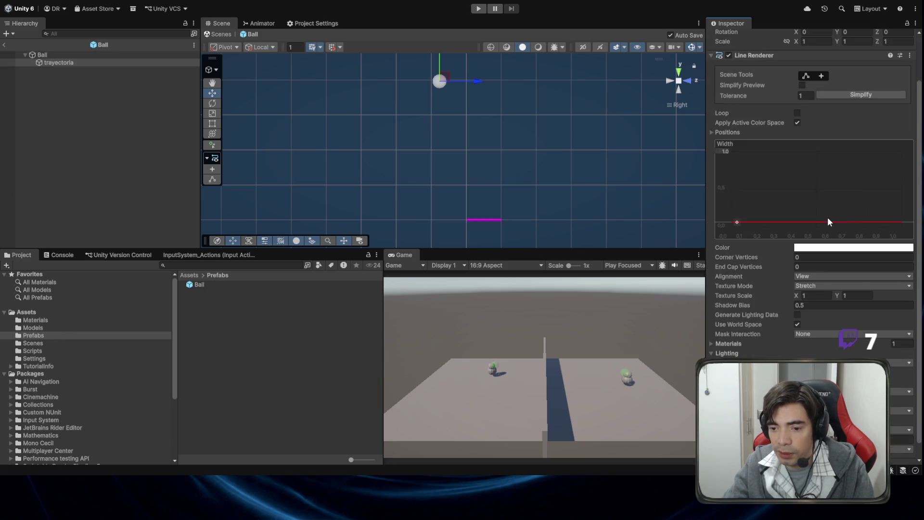
scroll(835, 228, up, 2)
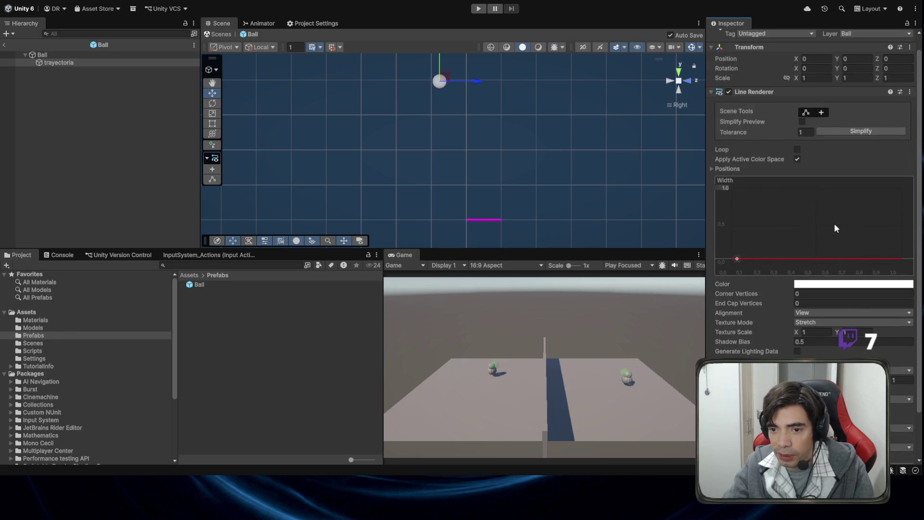
Step: Assign the trayectoria child to the Ball's Bola Handler Trayectoria field
click(23, 57)
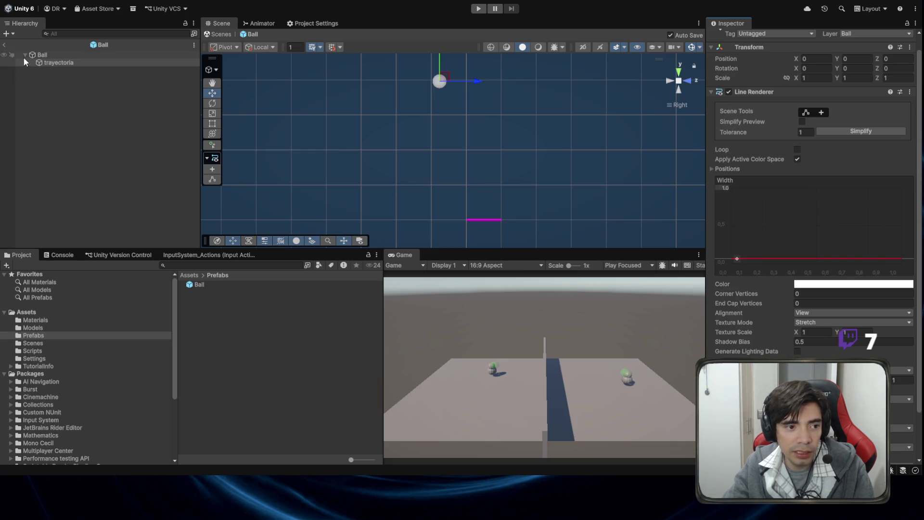
click(54, 63)
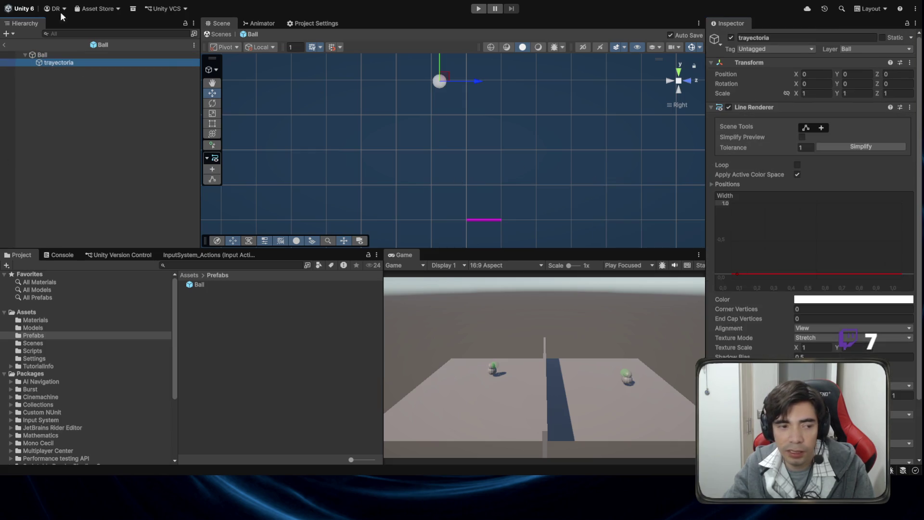
click(81, 56)
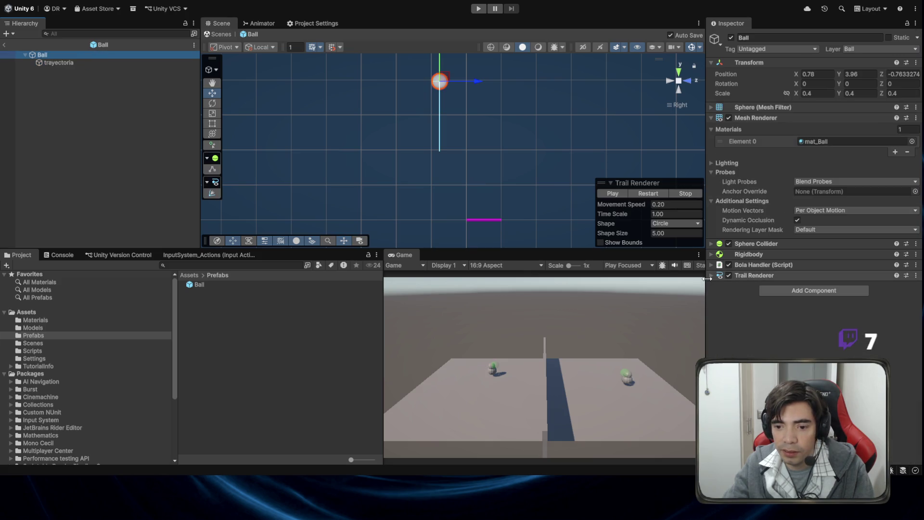
click(710, 276)
scroll(769, 231, down, 3)
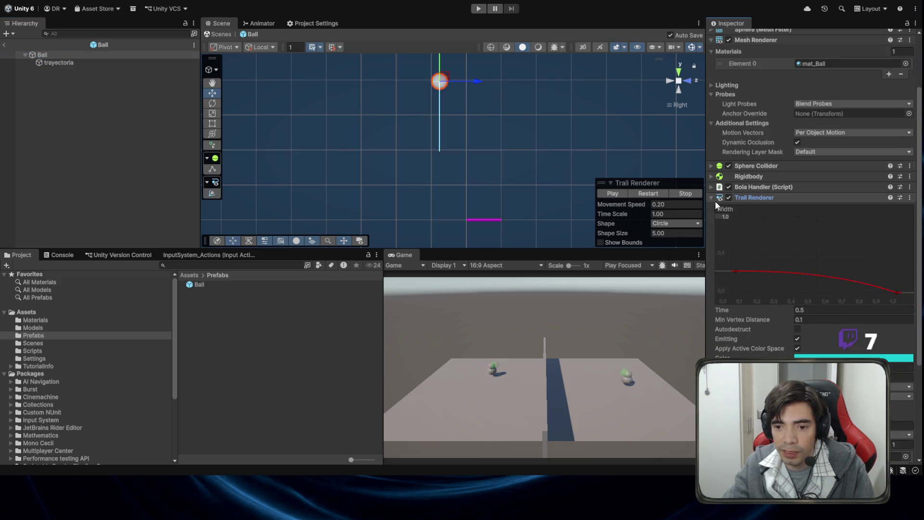
click(711, 198)
click(712, 265)
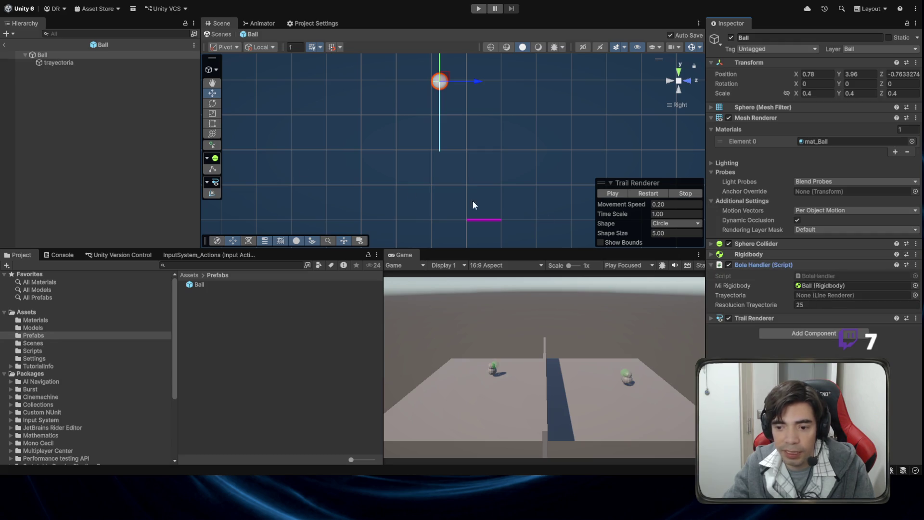
mouse_move(57, 63)
mouse_down()
mouse_move(562, 172)
mouse_move(826, 296)
mouse_up()
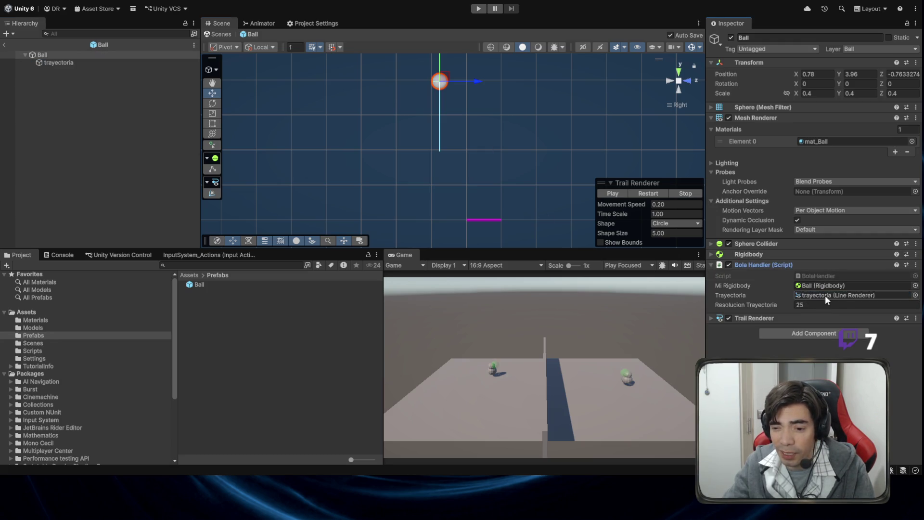
Step: Check the script in Visual Studio, then exit prefab mode back to the scene
key(alt+Tab)
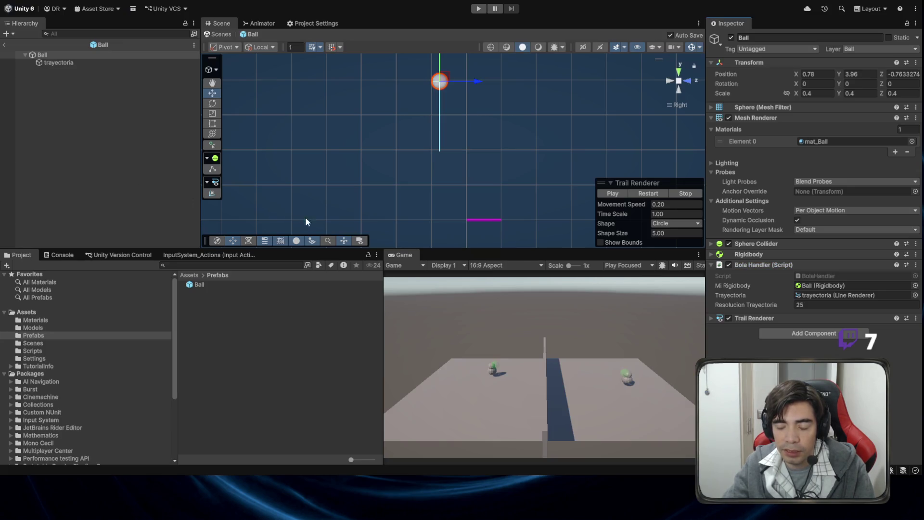
click(65, 63)
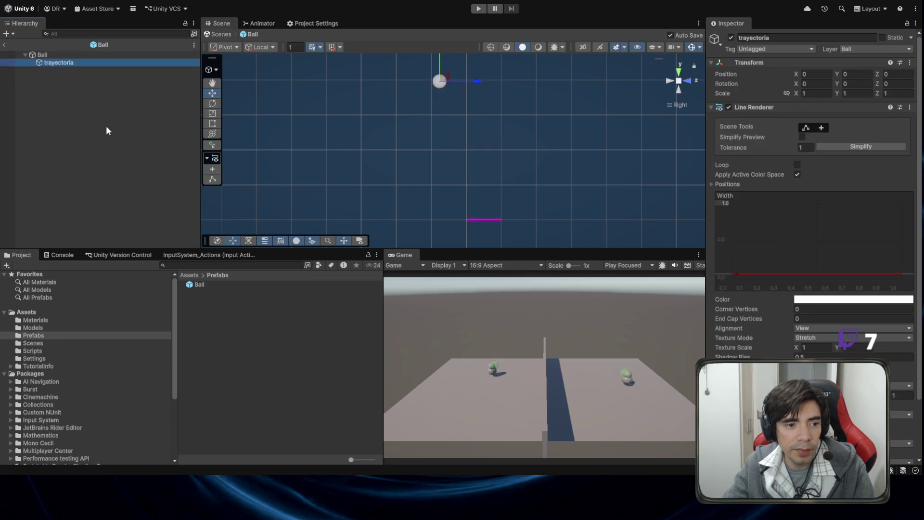
click(5, 45)
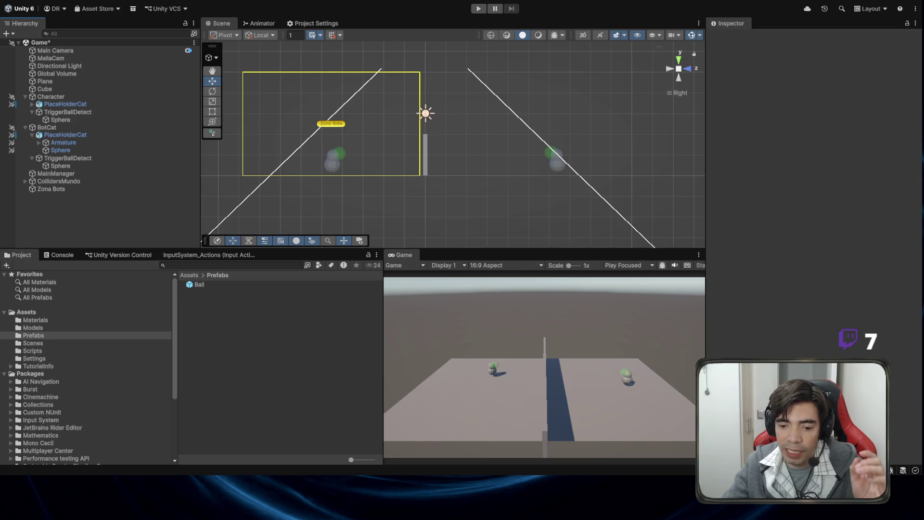
Step: Review the DibujarTrayectoria call inside Lanzar, then start play mode in Unity
key(alt+Tab)
click(260, 191)
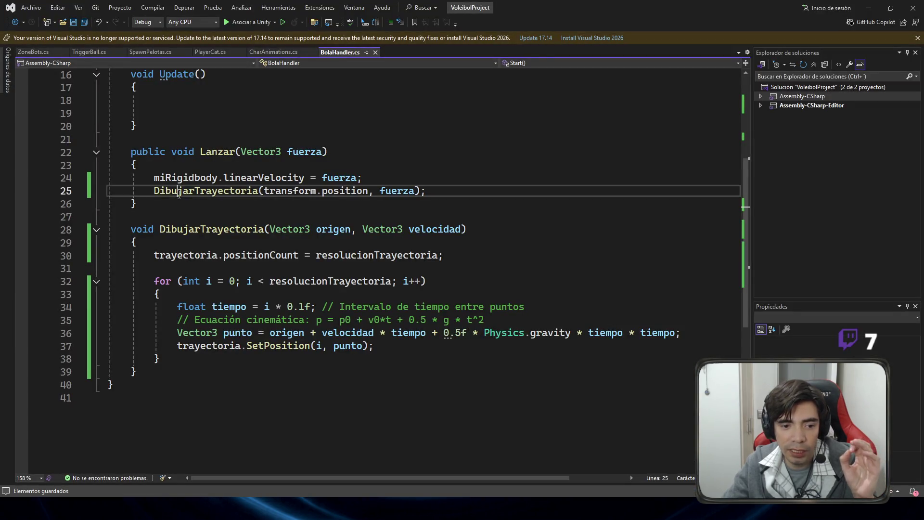
key(alt+Tab)
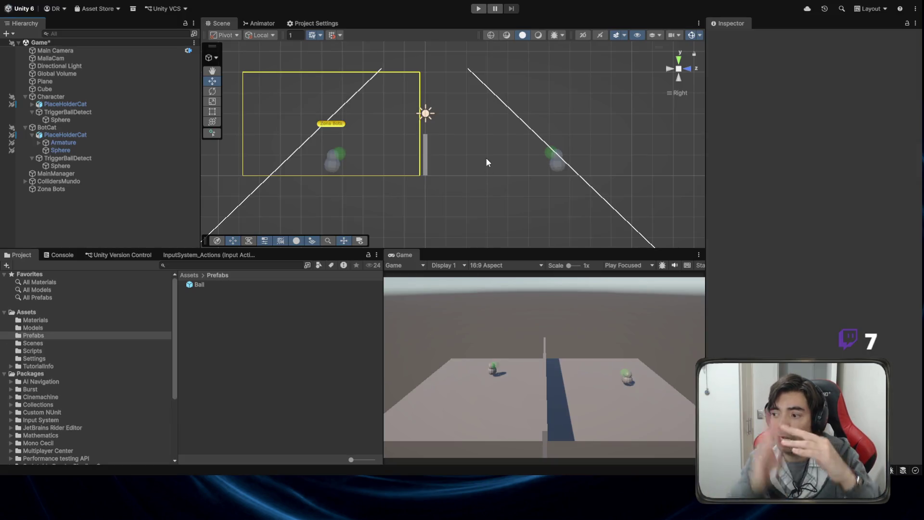
click(479, 8)
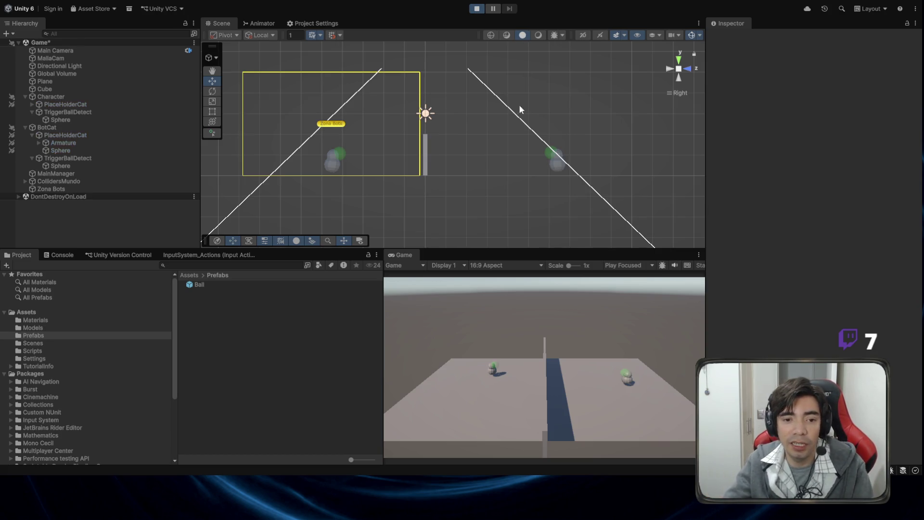
Step: Launch and hit a ball to see its predicted trajectory line, then stop play
click(642, 413)
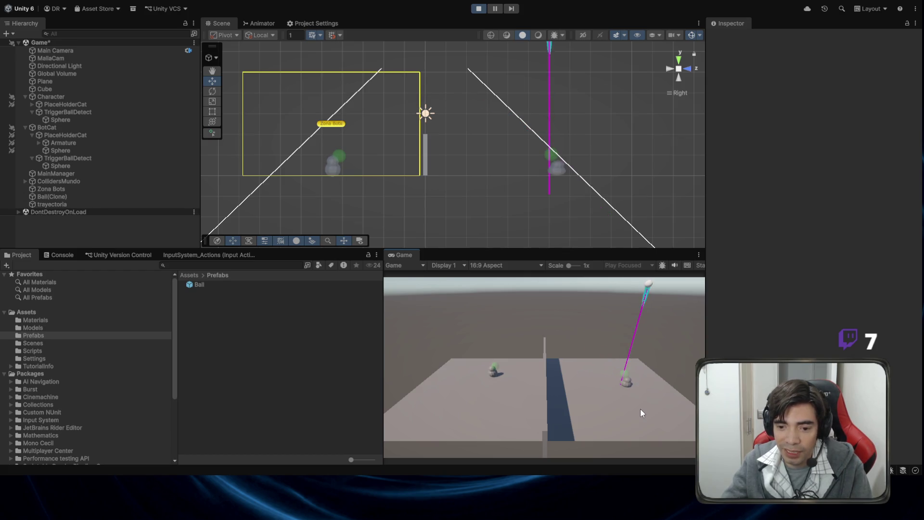
click(635, 405)
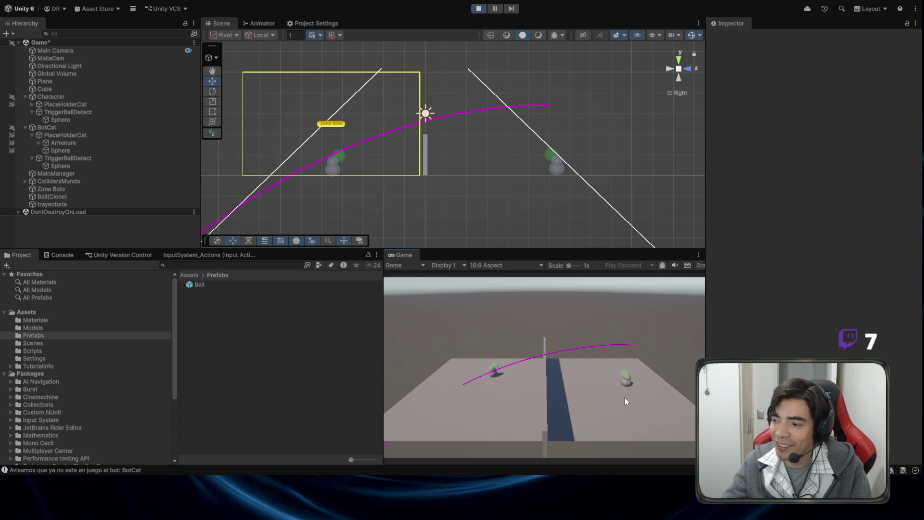
click(473, 11)
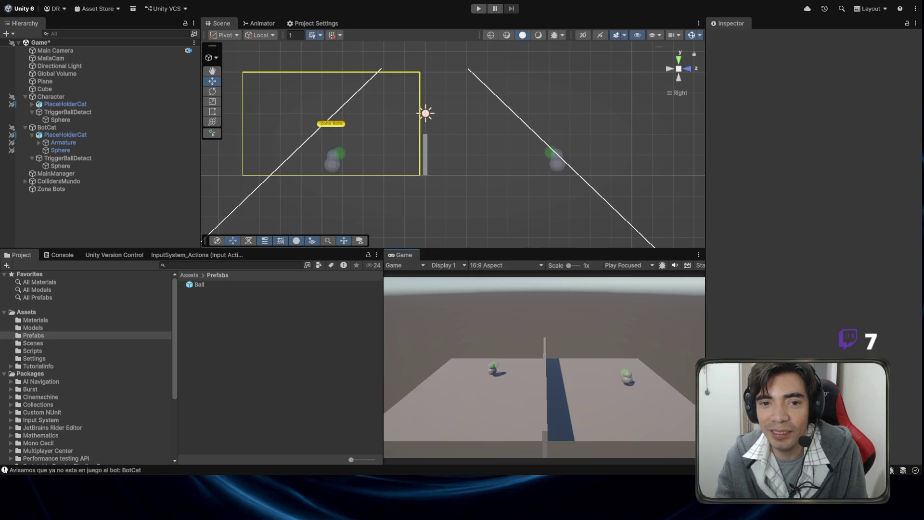
Step: Replay and hit the ball back over the net, then stop play mode
click(477, 9)
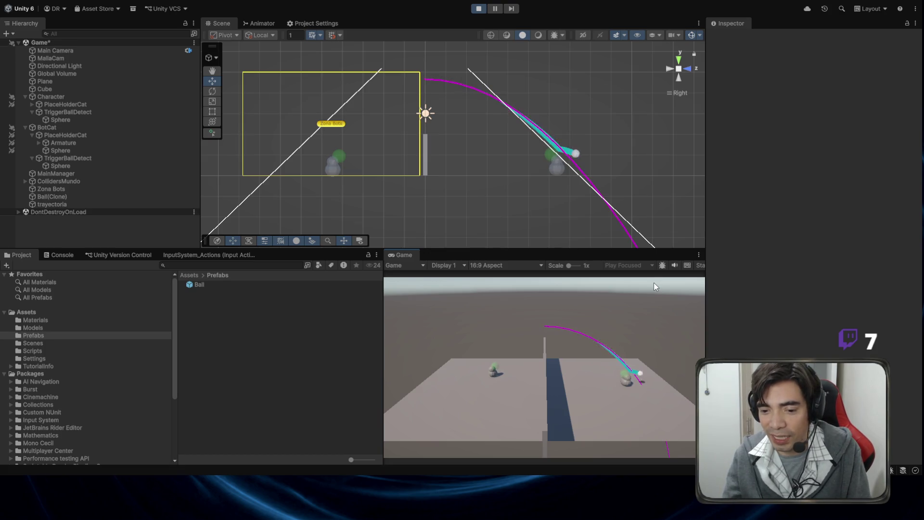
click(478, 11)
click(478, 11)
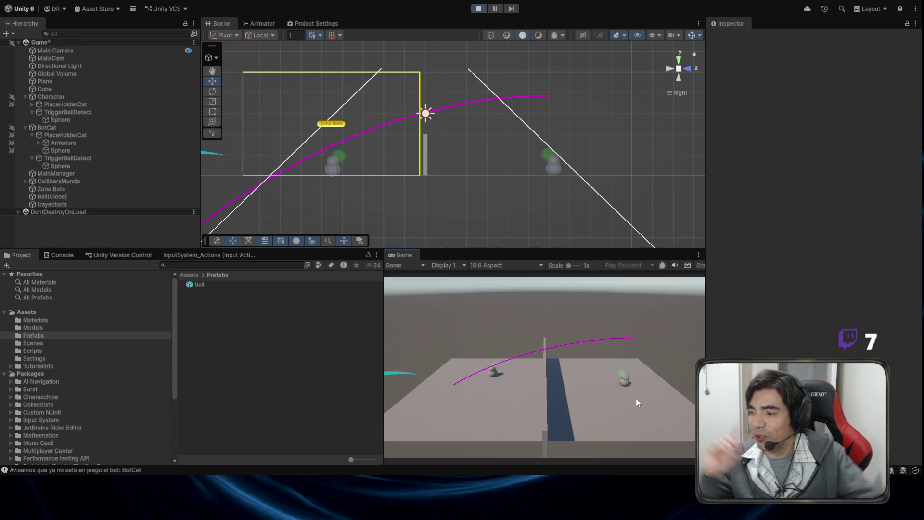
click(478, 9)
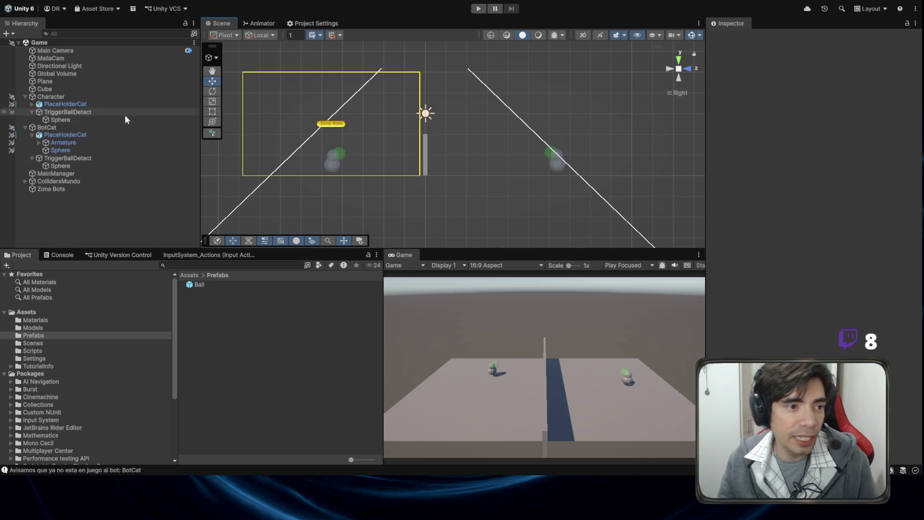
Step: Look over the loop in DibujarTrayectoria, then close the Visual Studio window
key(alt+Tab)
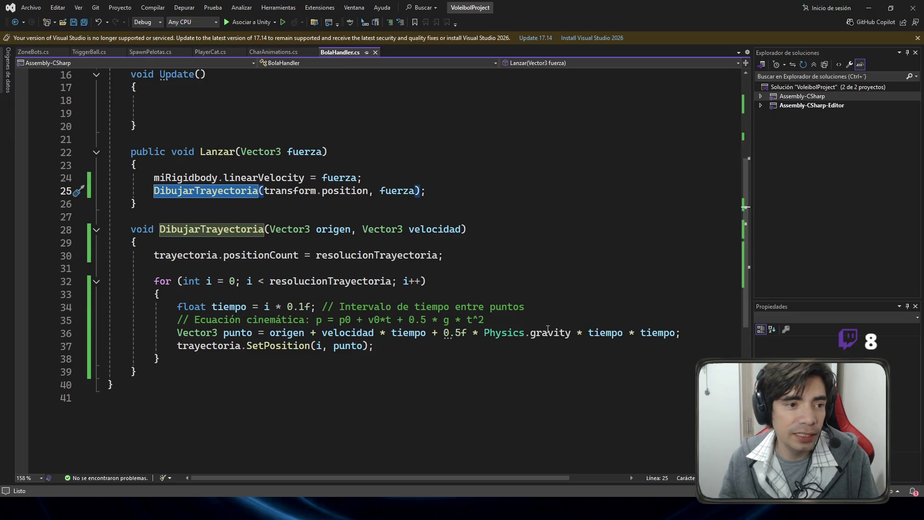
click(438, 288)
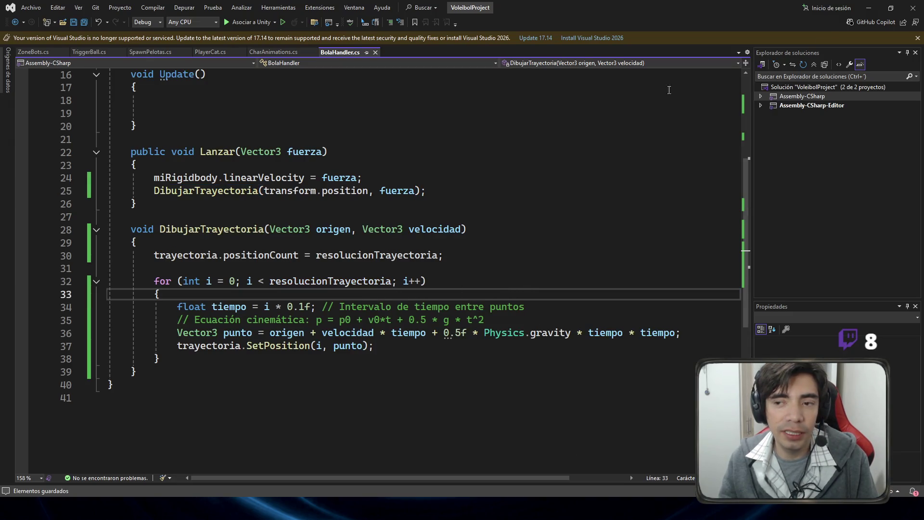
click(914, 10)
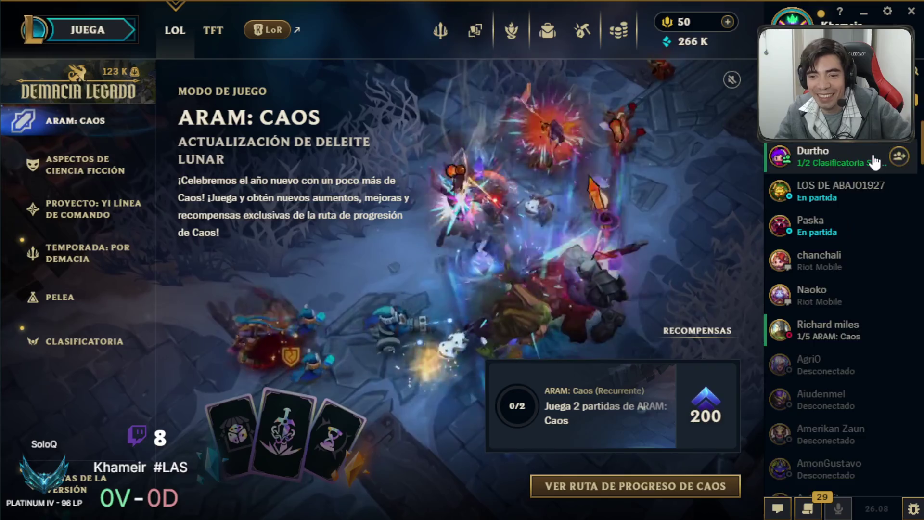
Step: Scroll the friends list and accept the found ranked match
scroll(873, 164, up, 3)
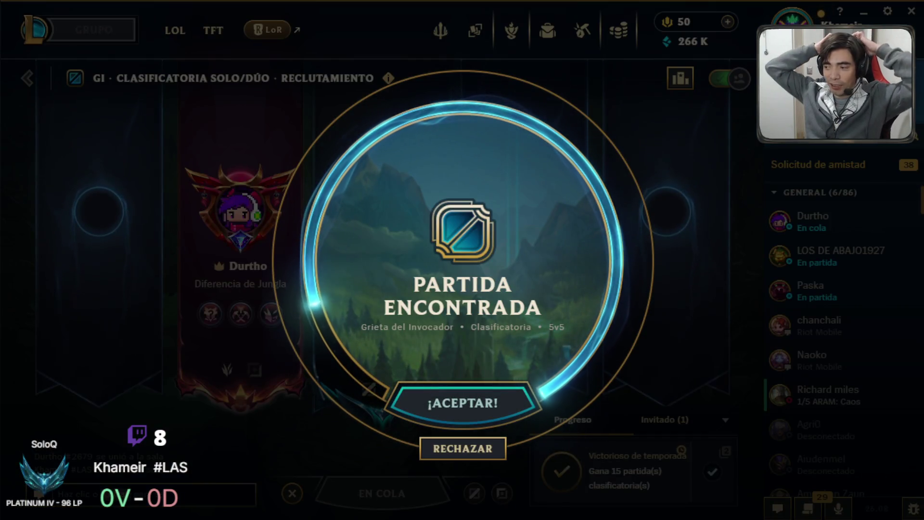
click(457, 402)
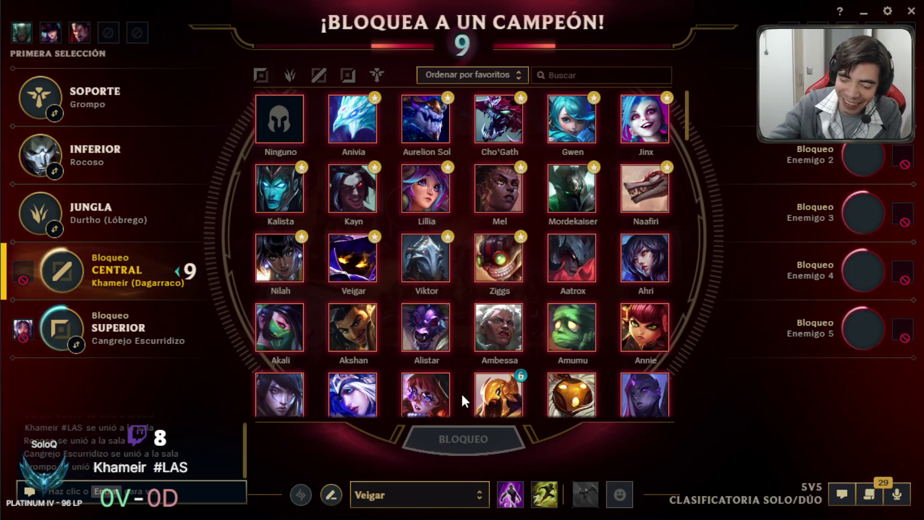
Step: Search champions for 'ire' and lock in Irelia as the ban
click(588, 73)
text(ire)
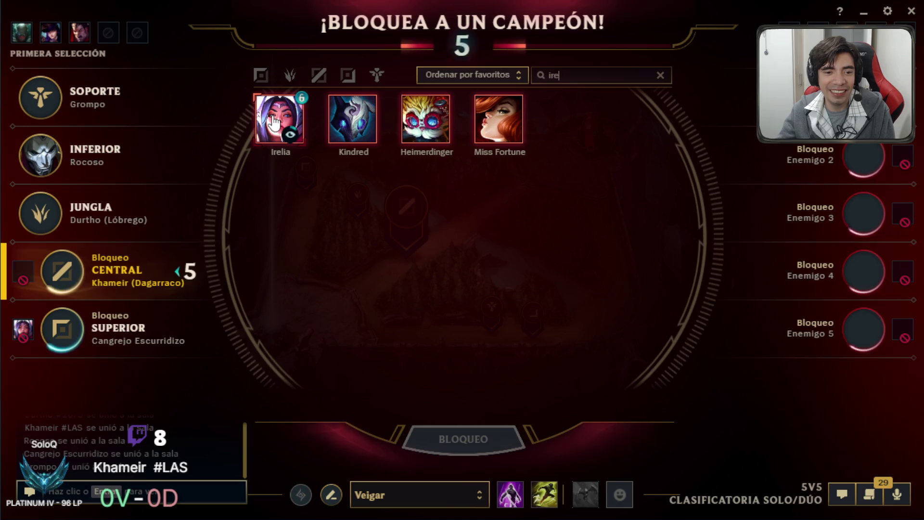
click(282, 130)
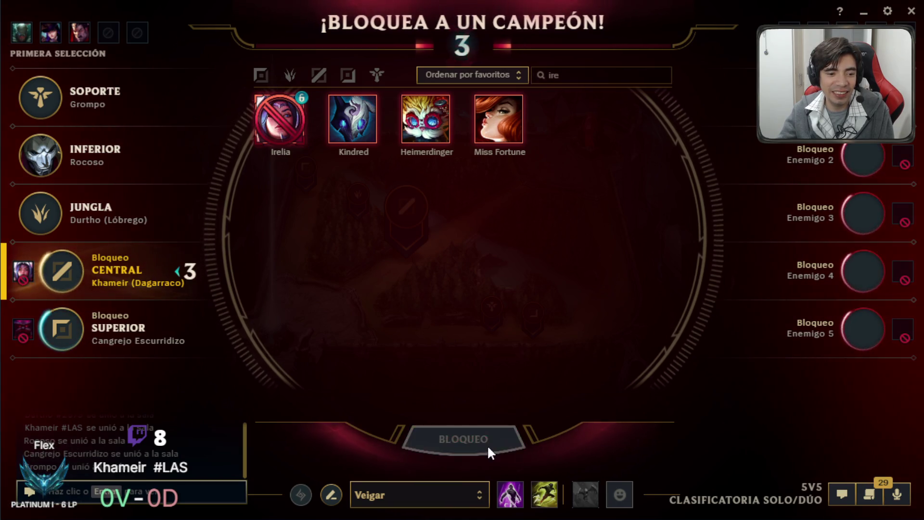
click(487, 442)
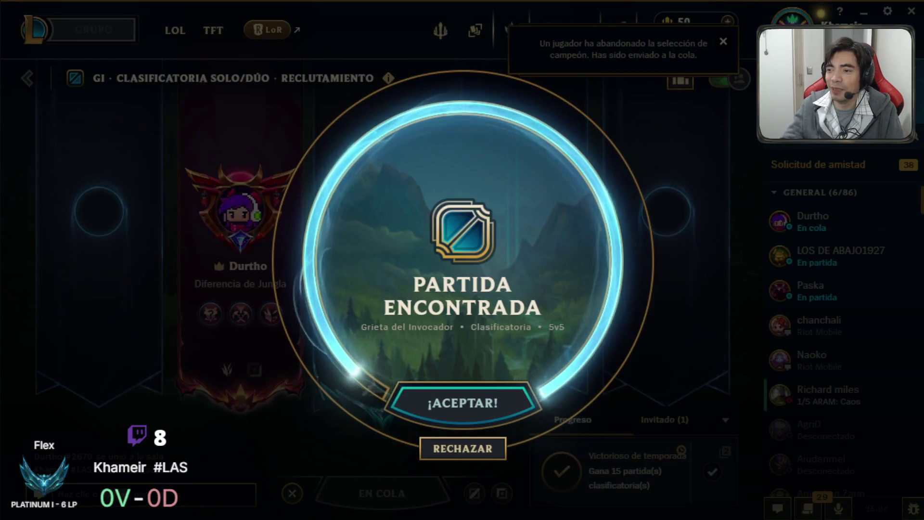
Step: Accept the found match and wait for champion select's ban phase
click(477, 409)
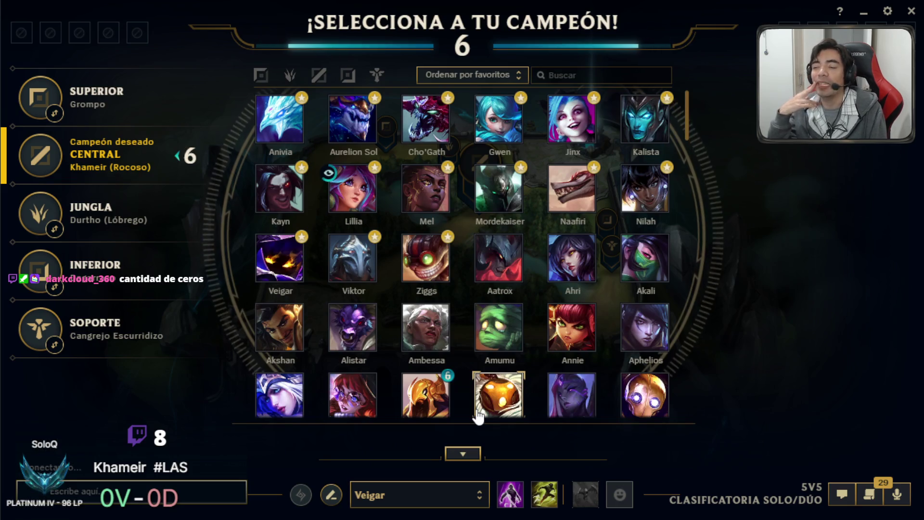
mouse_move(478, 416)
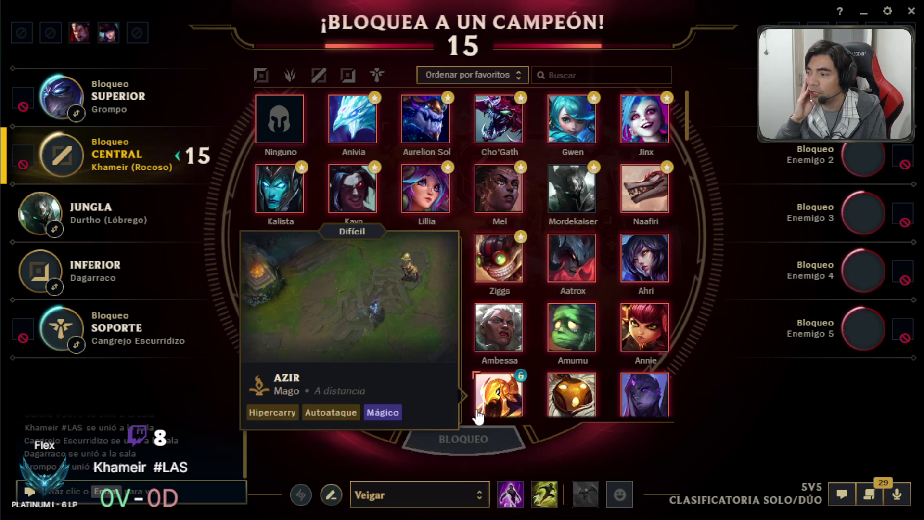
Step: Find Irelia by searching 'ire' and confirm her as the ban
click(592, 75)
text(ire)
click(280, 119)
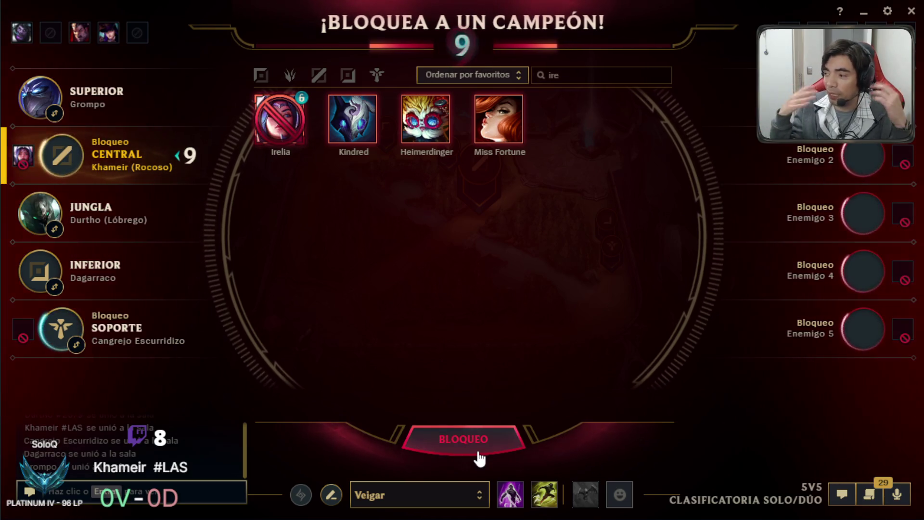
click(476, 455)
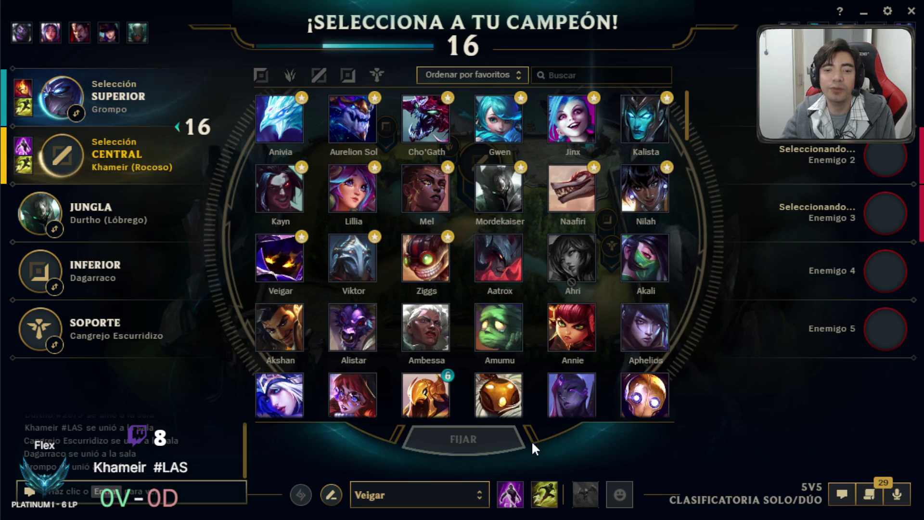
Step: Lock in Naafiri and apply the recommended Naafiri - Electrocutar rune page
click(588, 212)
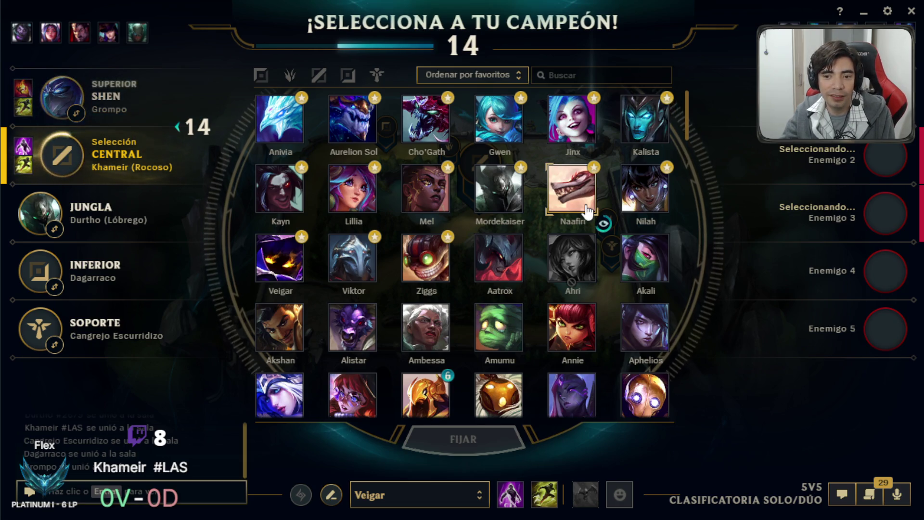
mouse_move(588, 212)
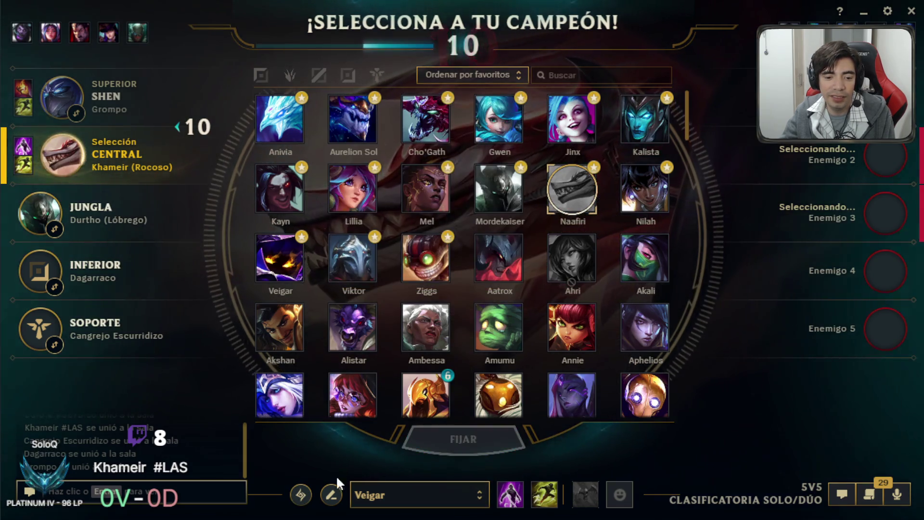
click(463, 439)
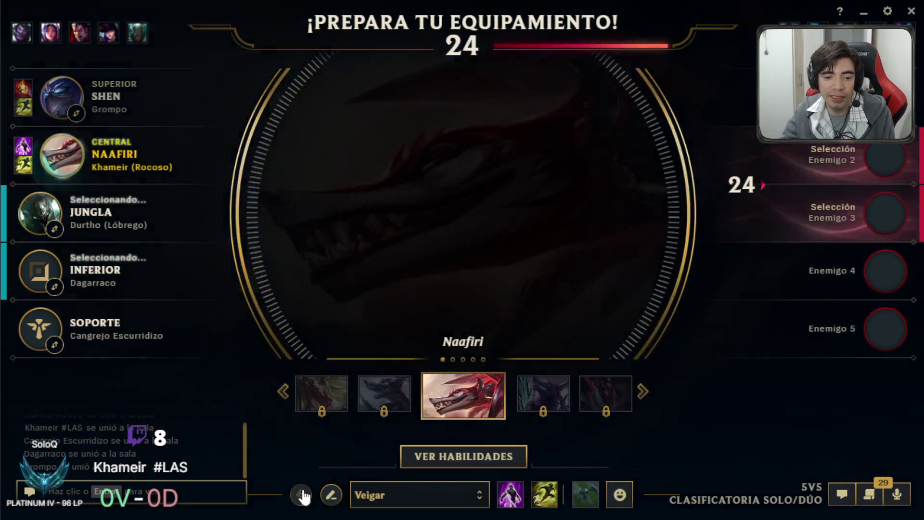
click(301, 495)
click(414, 152)
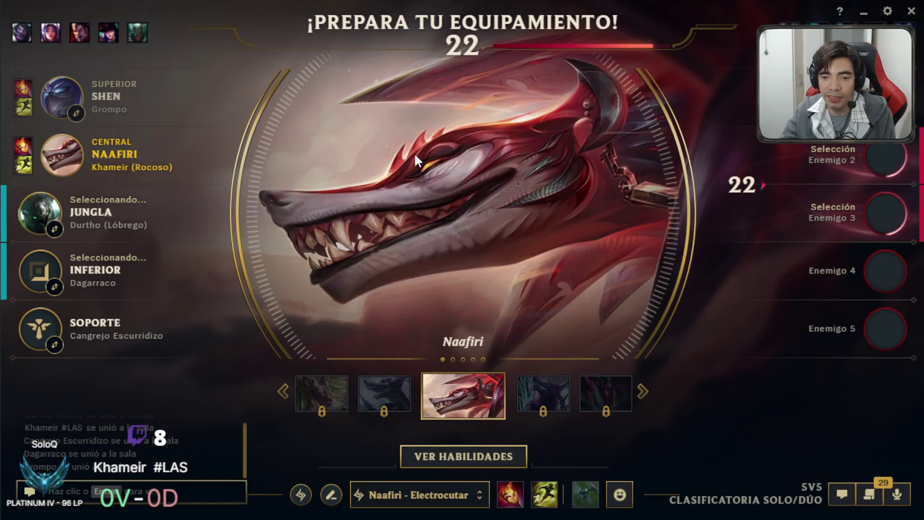